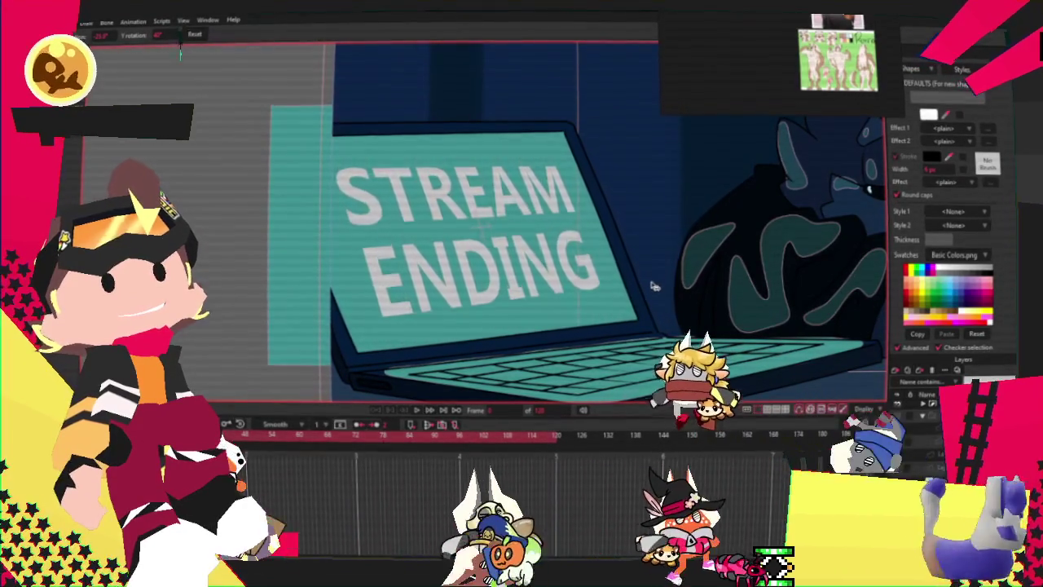
- Switch to the Transform Layer tool (M) to move and scale the STREAM ENDING screen-text layer
key(m)
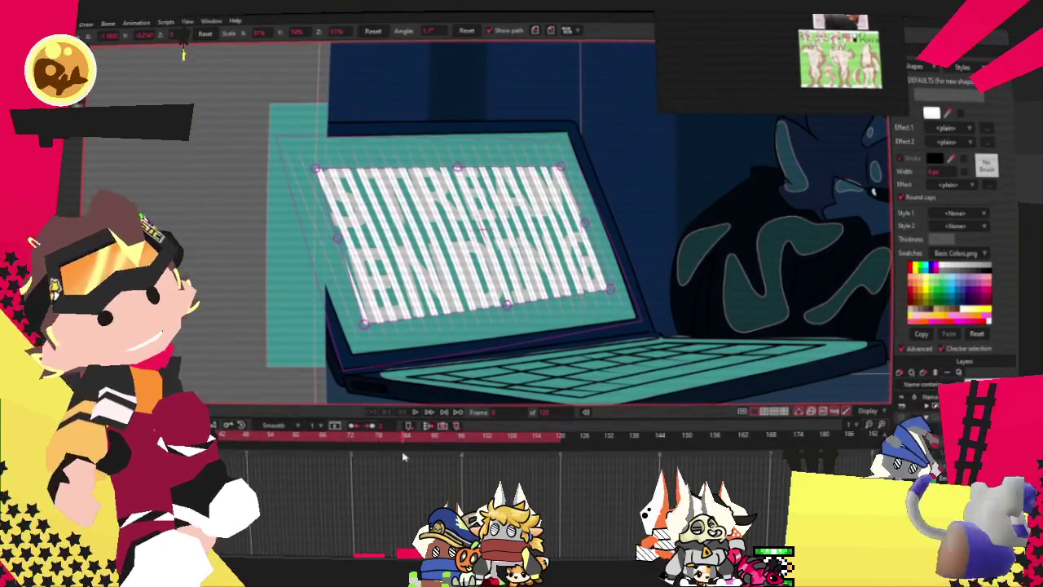
- Preview the animation, stop it at frame 24, and zoom in on the screen
click(414, 414)
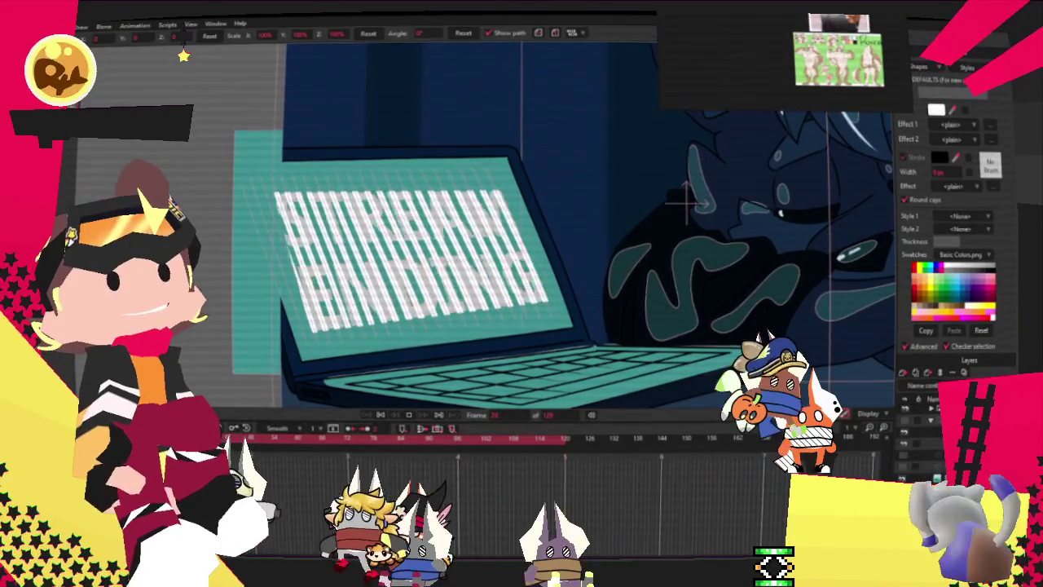
click(184, 54)
scroll(548, 298, up, 2)
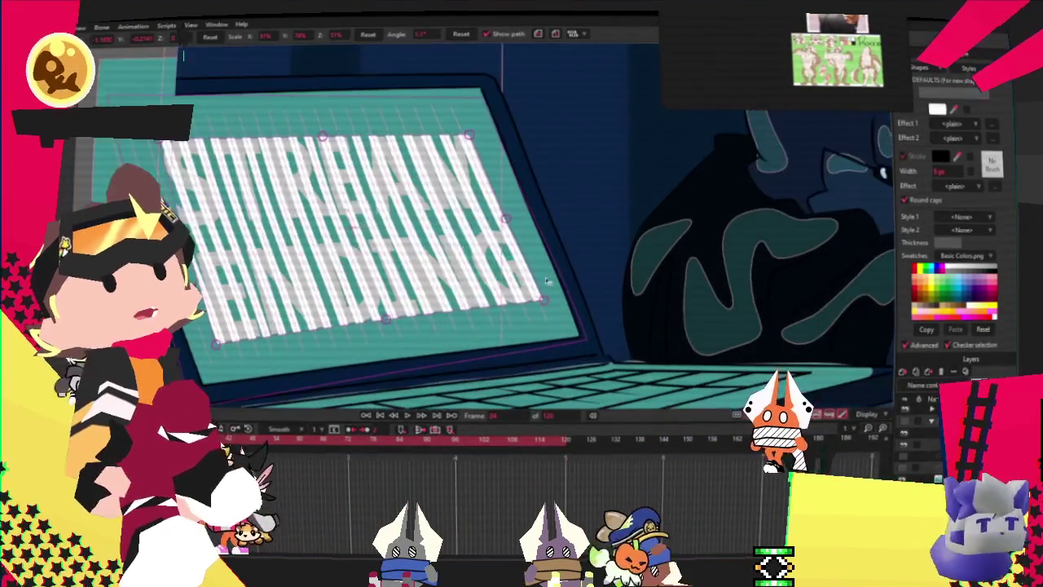
- Rescale the screen layer from its bottom-right corner to about 52.4% by 2.5%
scroll(546, 297, up, 2)
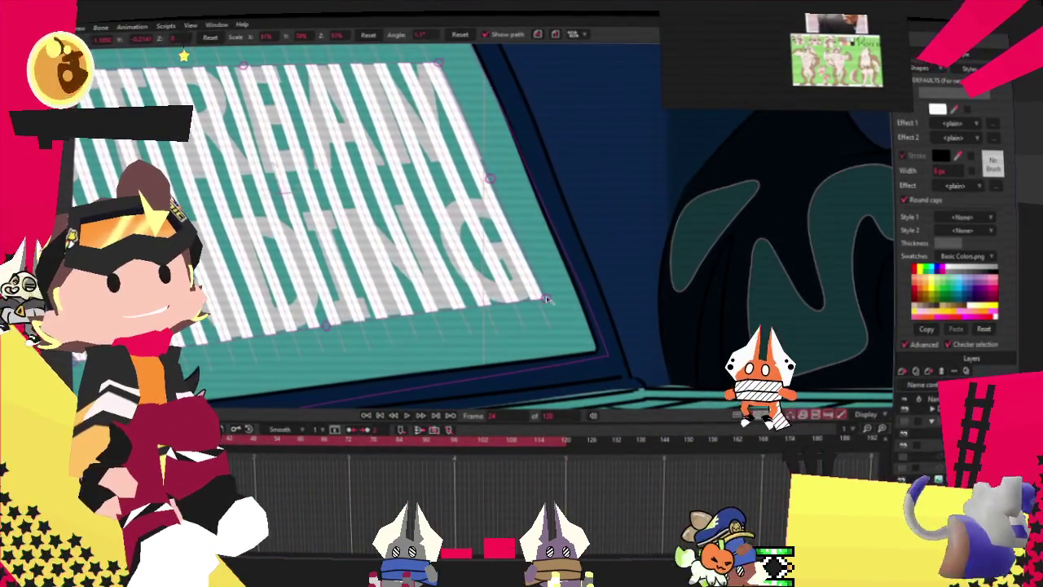
click(549, 301)
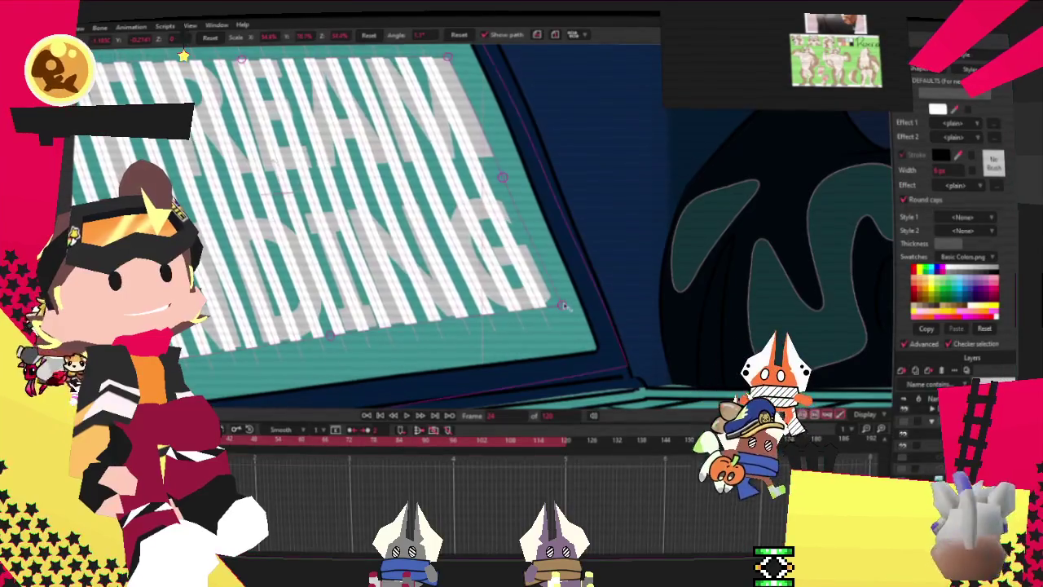
mouse_move(561, 304)
mouse_down()
mouse_move(454, 281)
mouse_move(395, 206)
mouse_move(300, 216)
mouse_move(304, 201)
mouse_up()
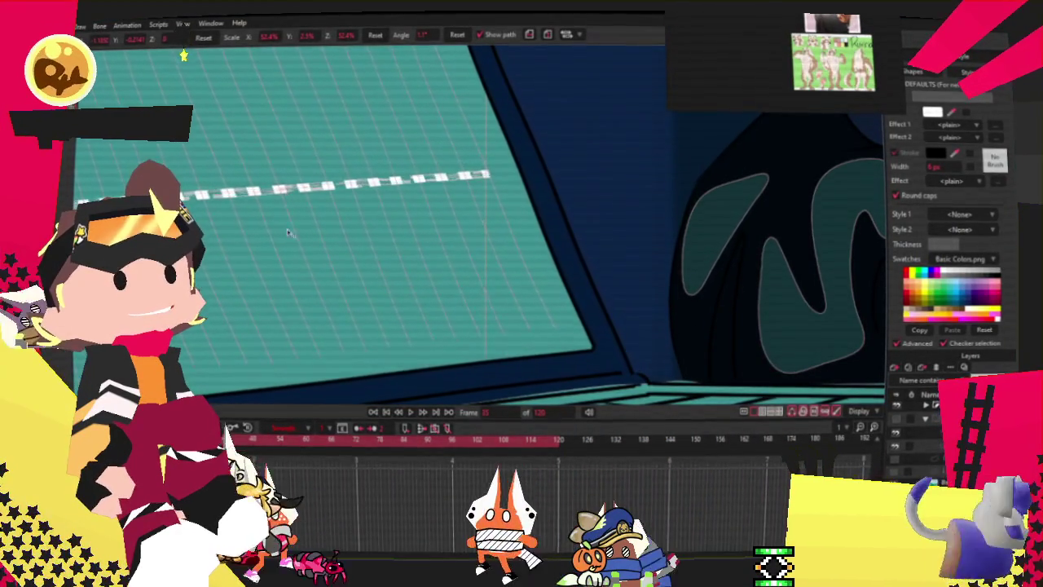
- Step forward two frames, undo back to the start, and play the animation
key(Right)
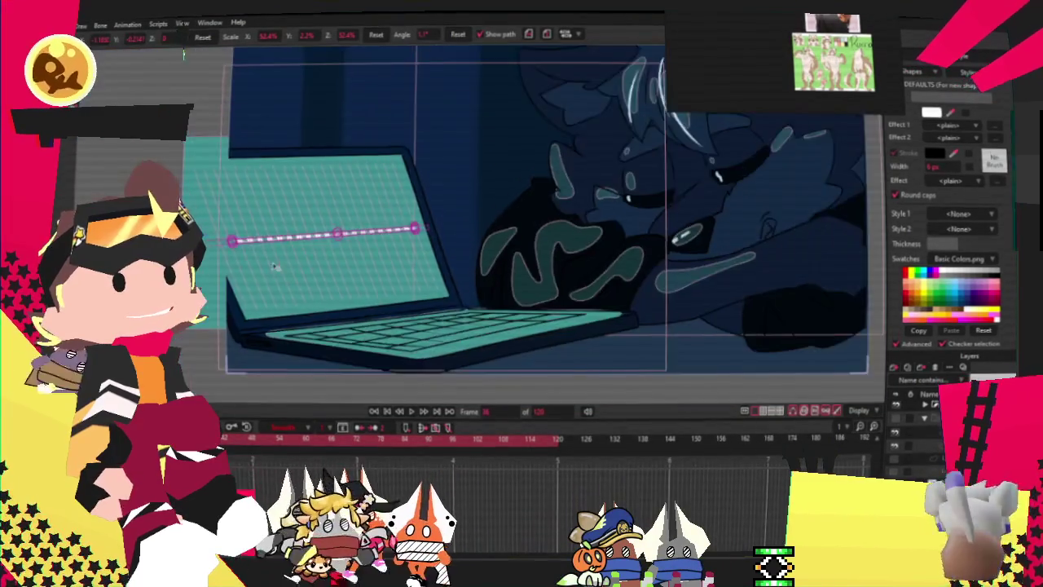
key(Right)
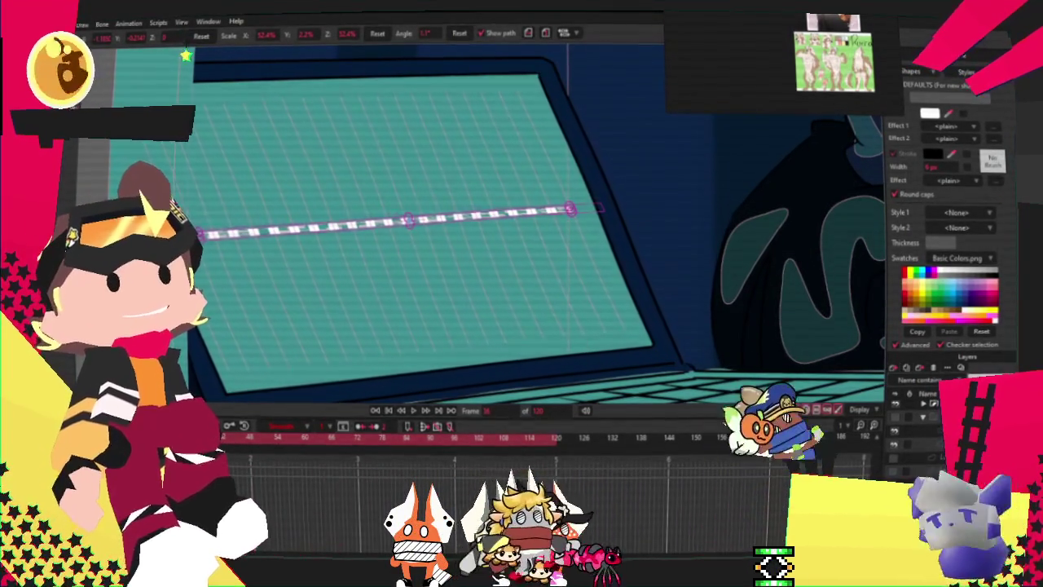
key(ctrl+z)
key(ctrl+z)
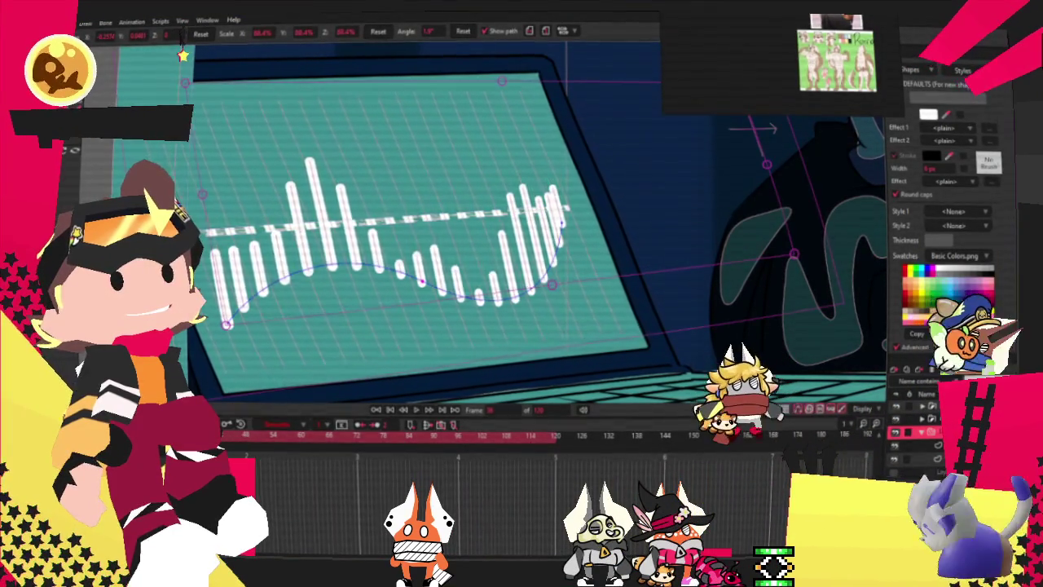
key(ctrl+z)
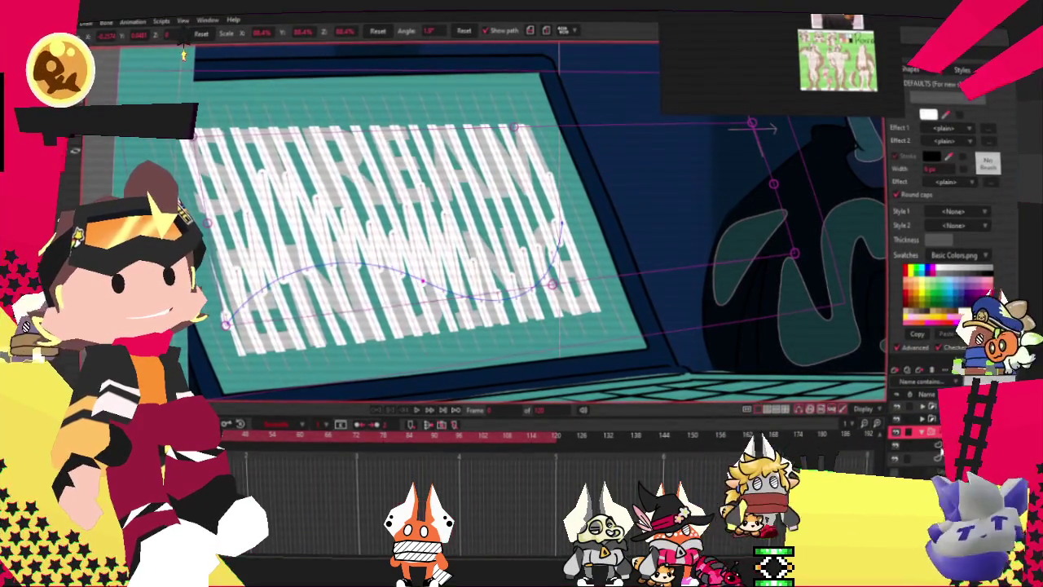
key(space)
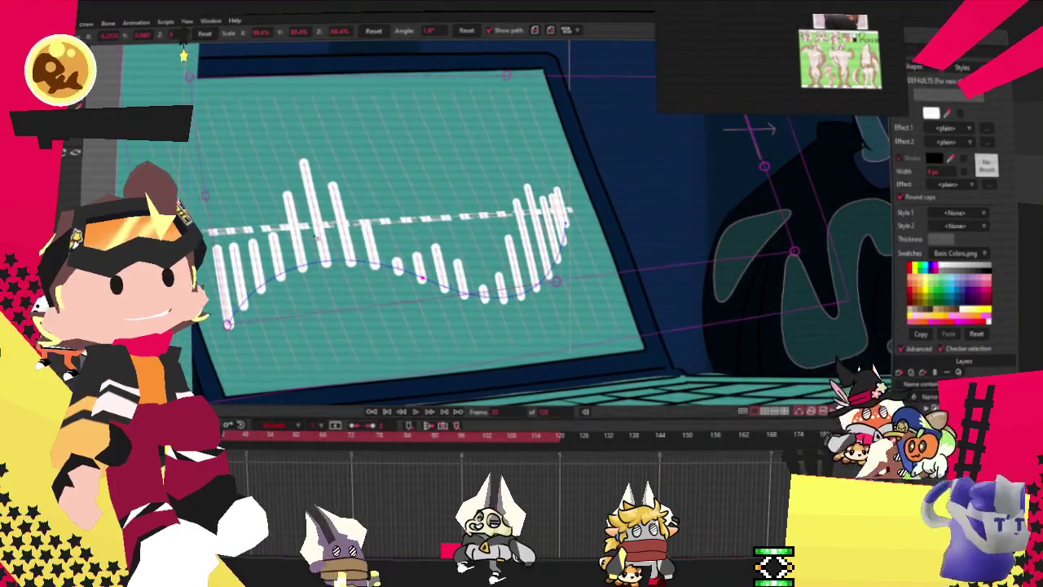
- Select the laptop-screen layer to show its path, replay, stop, and rewind to frame 0
scroll(441, 345, down, 5)
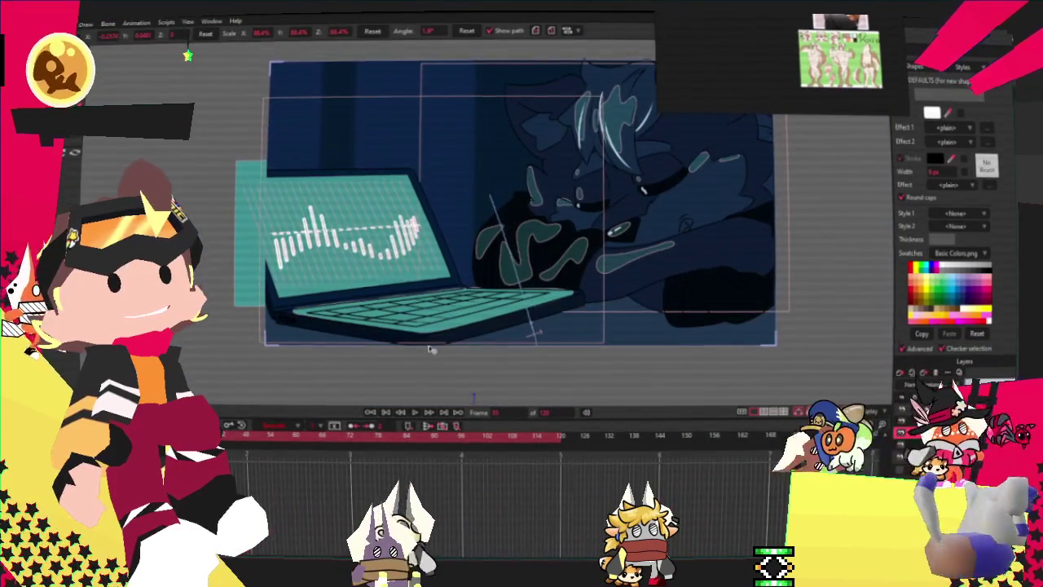
click(343, 228)
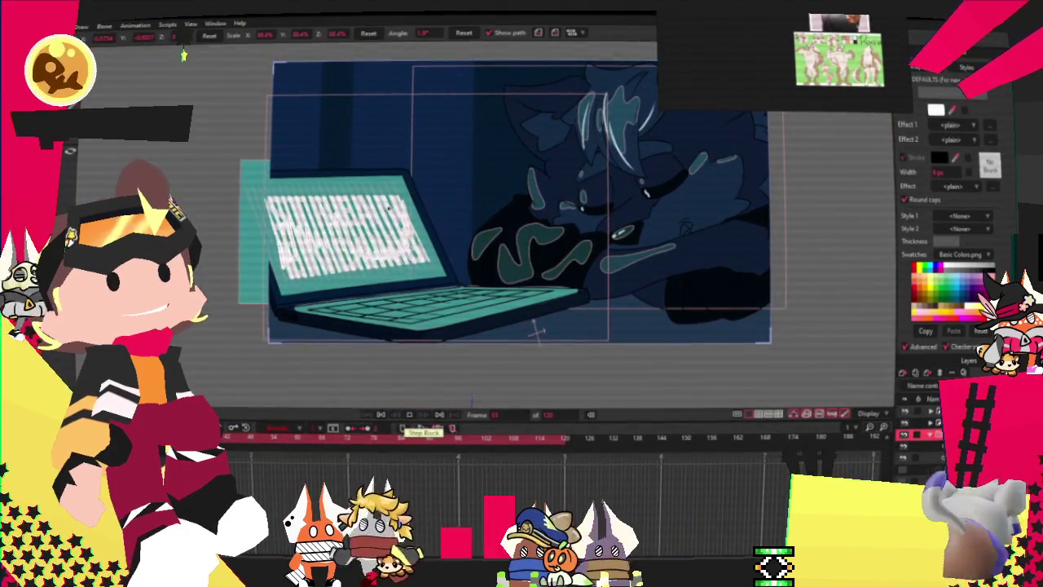
click(403, 416)
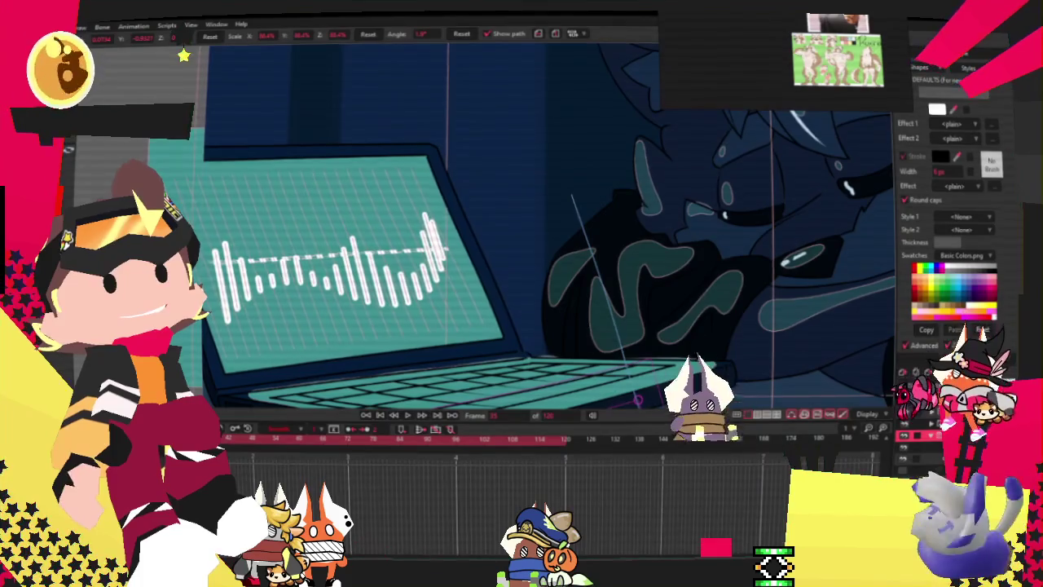
key(space)
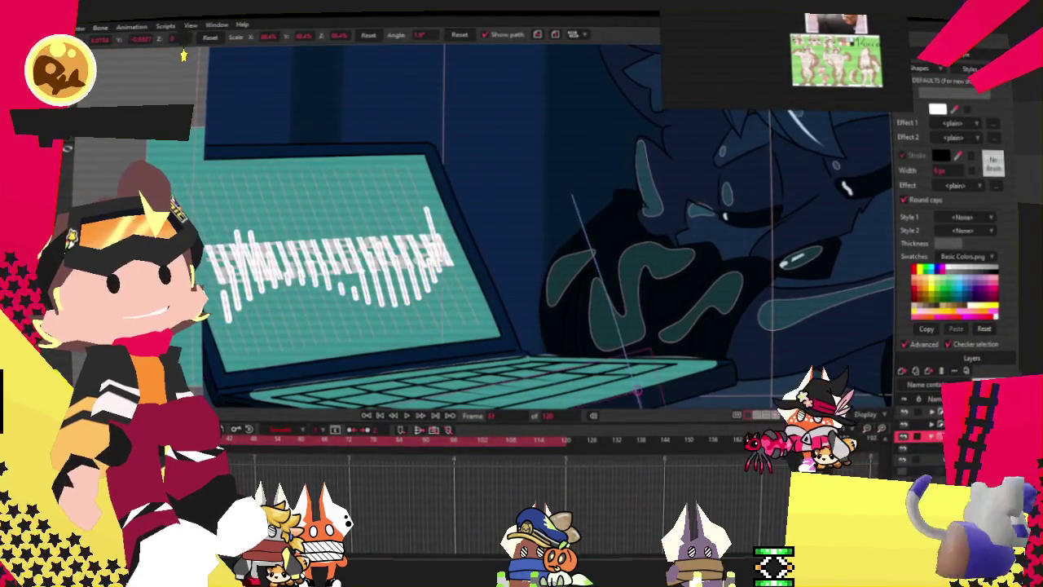
key(Home)
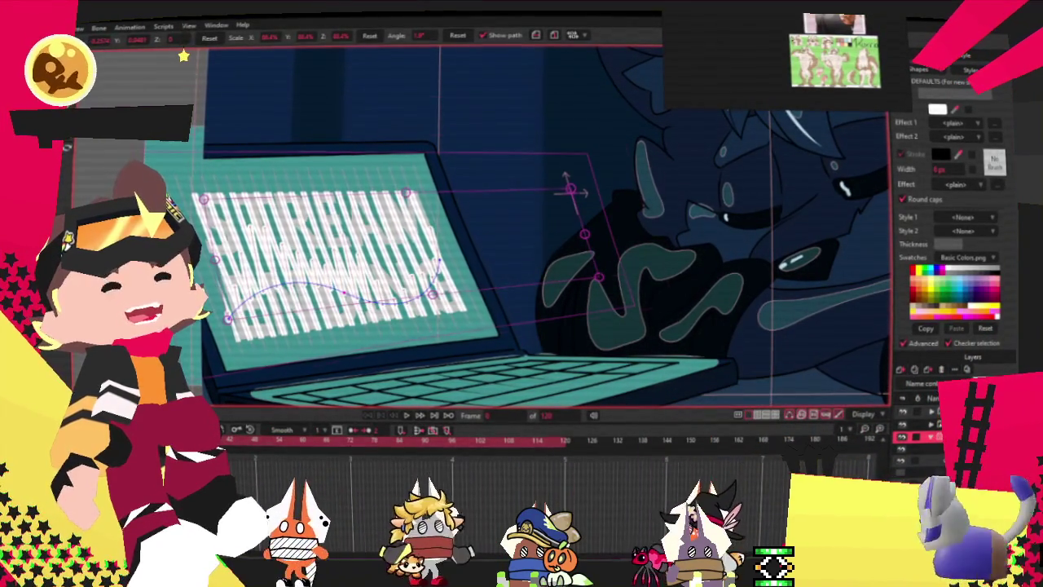
key(ctrl+z)
- Advance to frame 36 and try raising the waveform, then undo it
key(space)
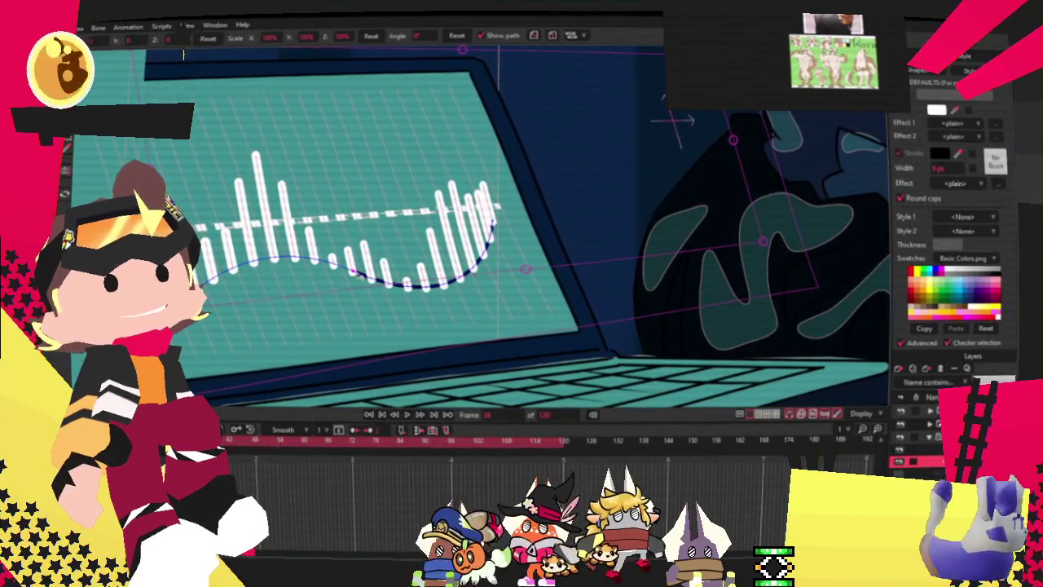
drag(356, 274, 348, 232)
scroll(349, 232, up, 2)
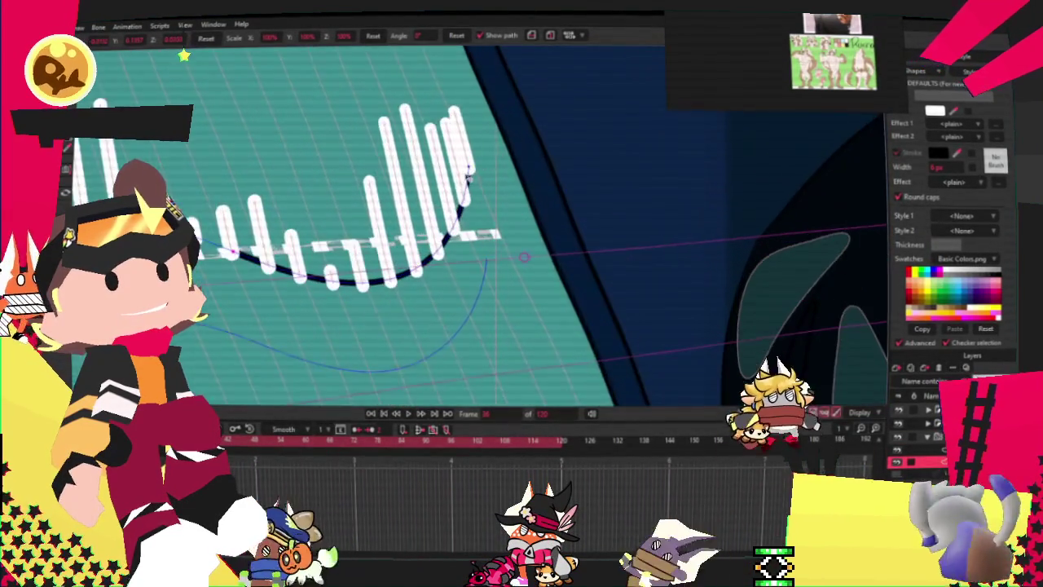
scroll(349, 233, up, 2)
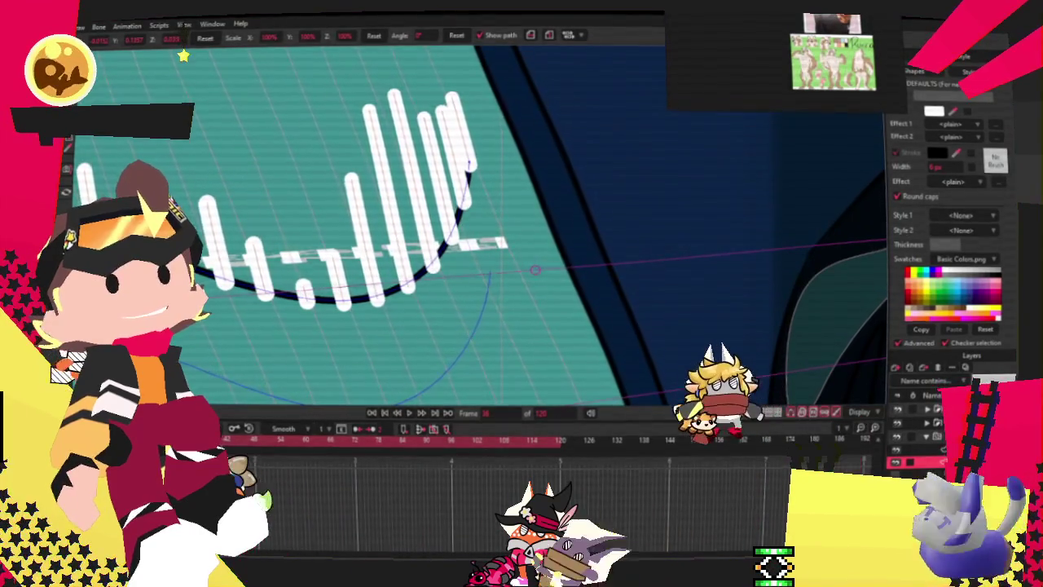
key(ctrl+z)
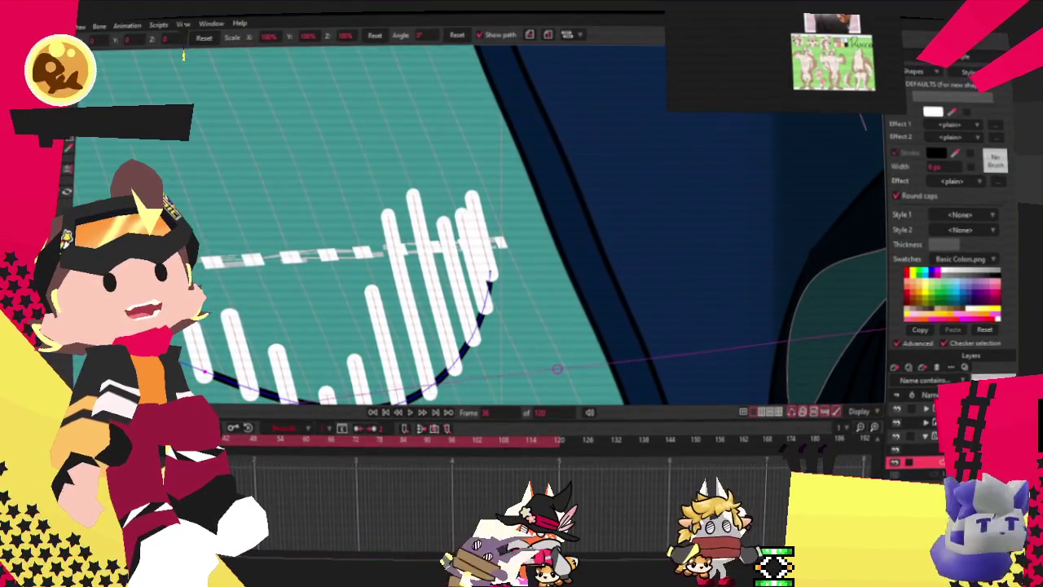
scroll(327, 183, down, 1)
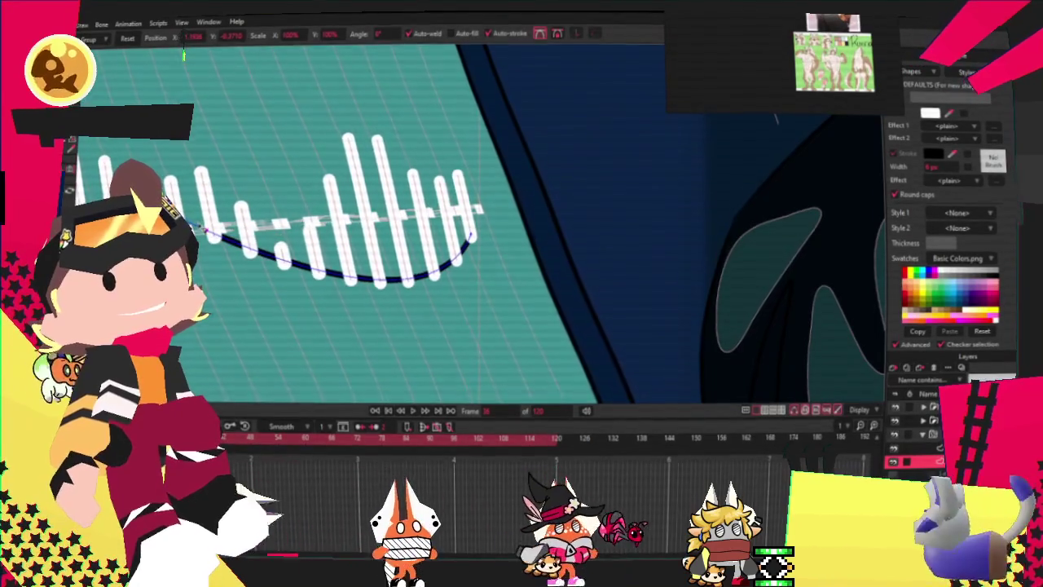
scroll(420, 283, down, 2)
- Flatten the curve under the waveform bars into a straight line, then step frames to check
drag(421, 283, 423, 242)
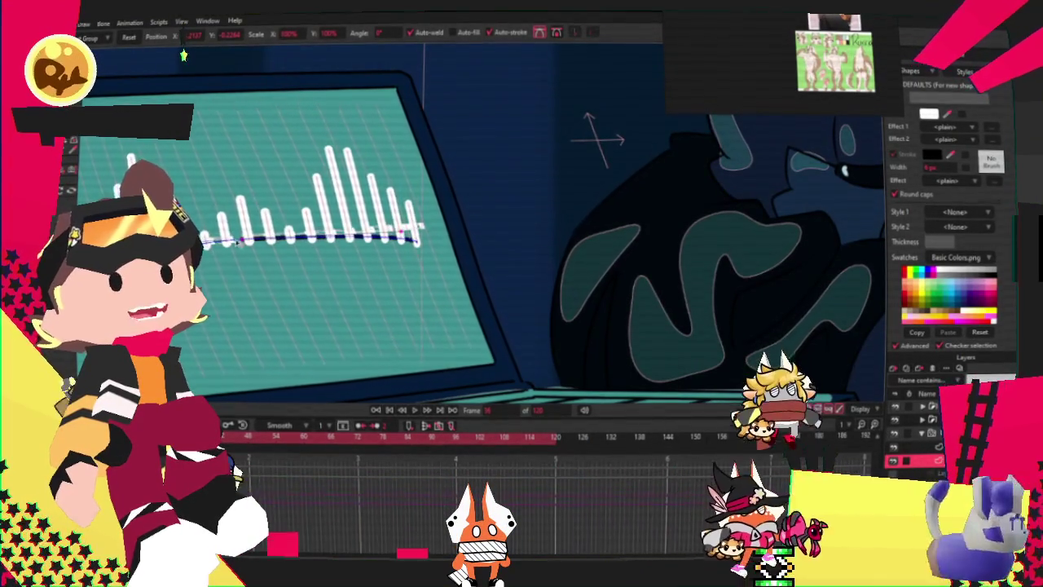
scroll(419, 241, up, 2)
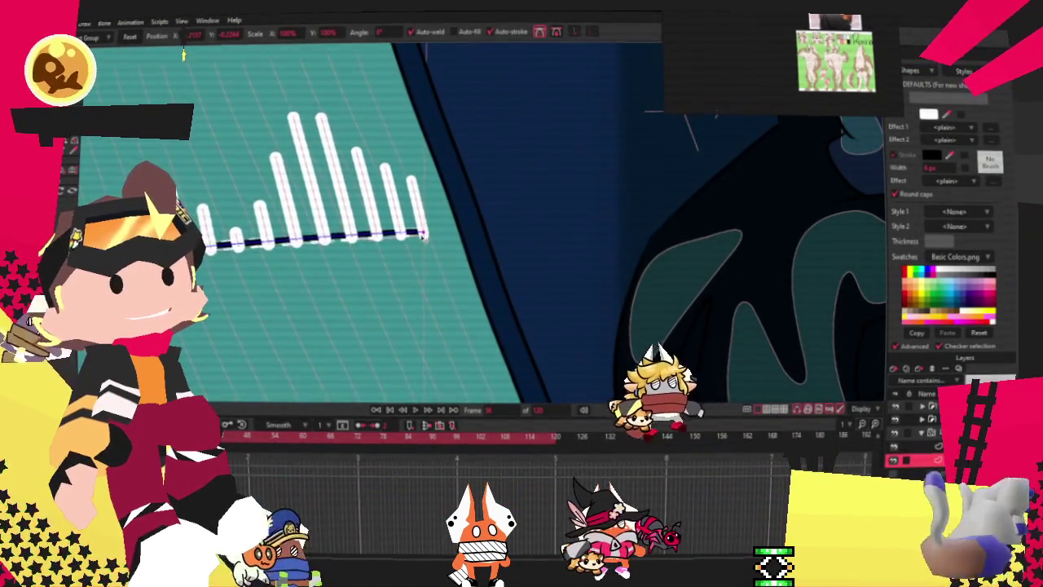
scroll(469, 202, down, 2)
scroll(204, 255, up, 2)
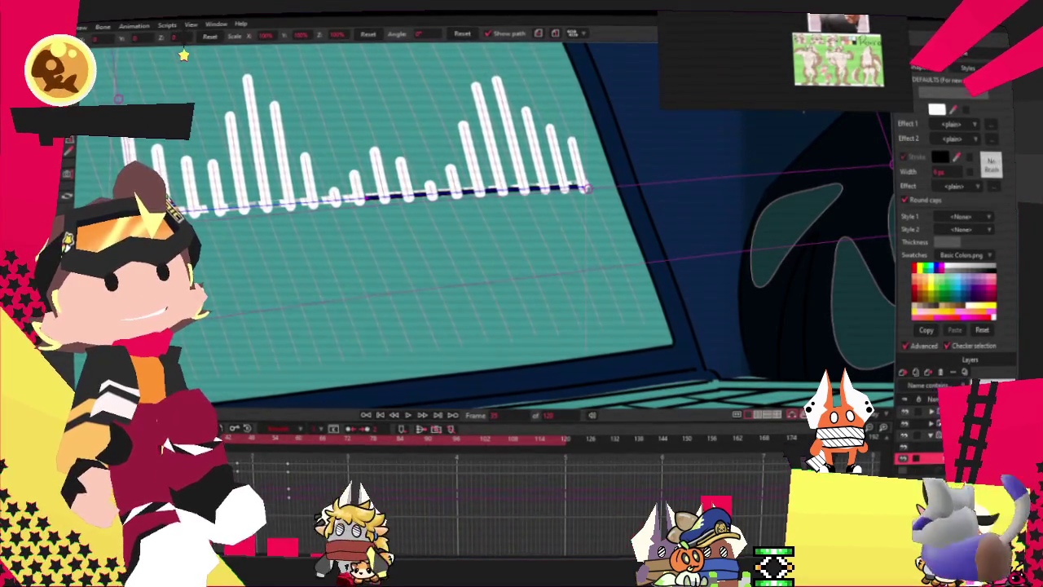
scroll(474, 272, down, 2)
scroll(473, 272, down, 2)
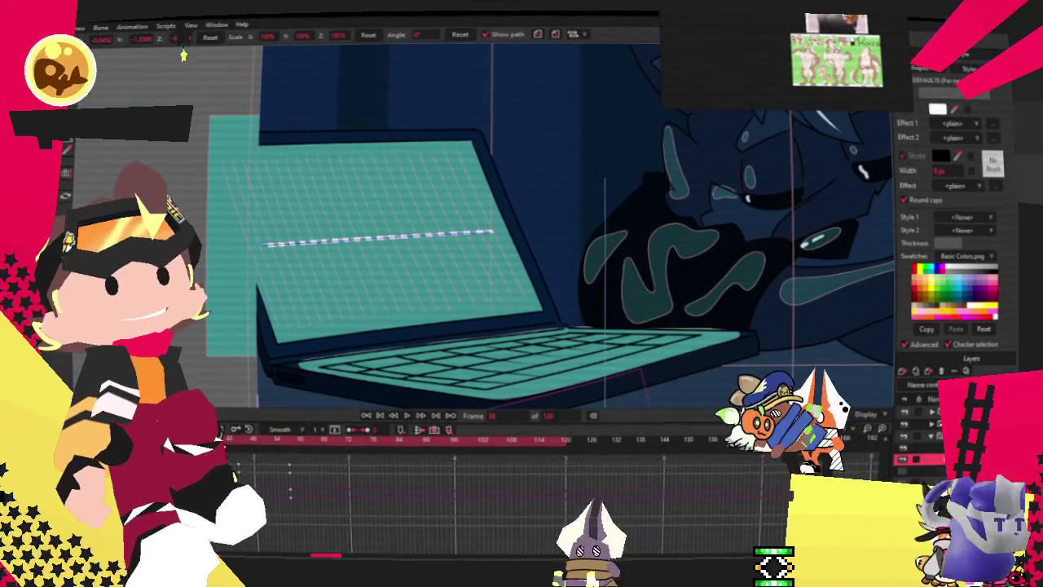
key(ctrl+z)
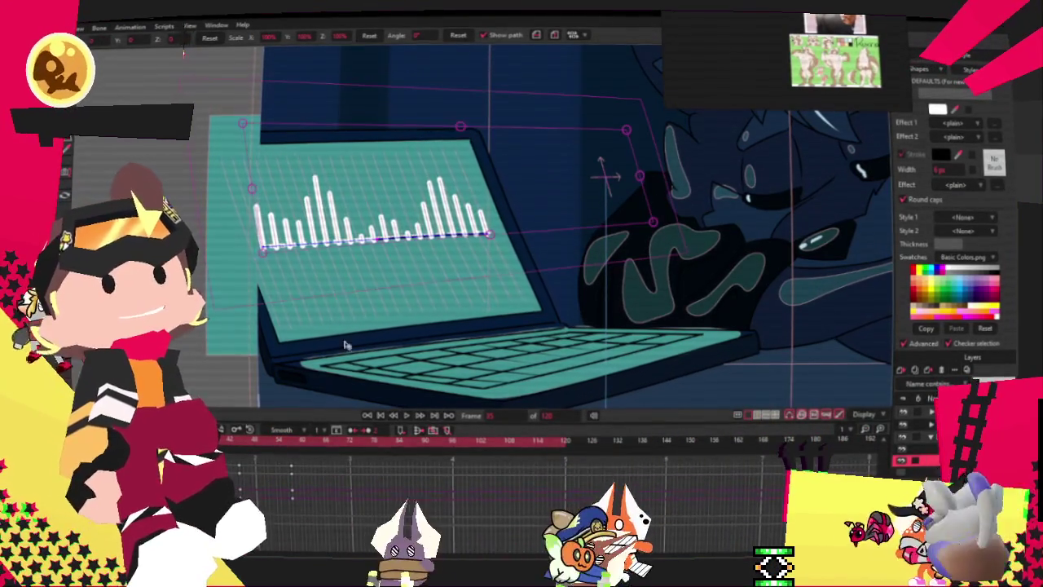
key(space)
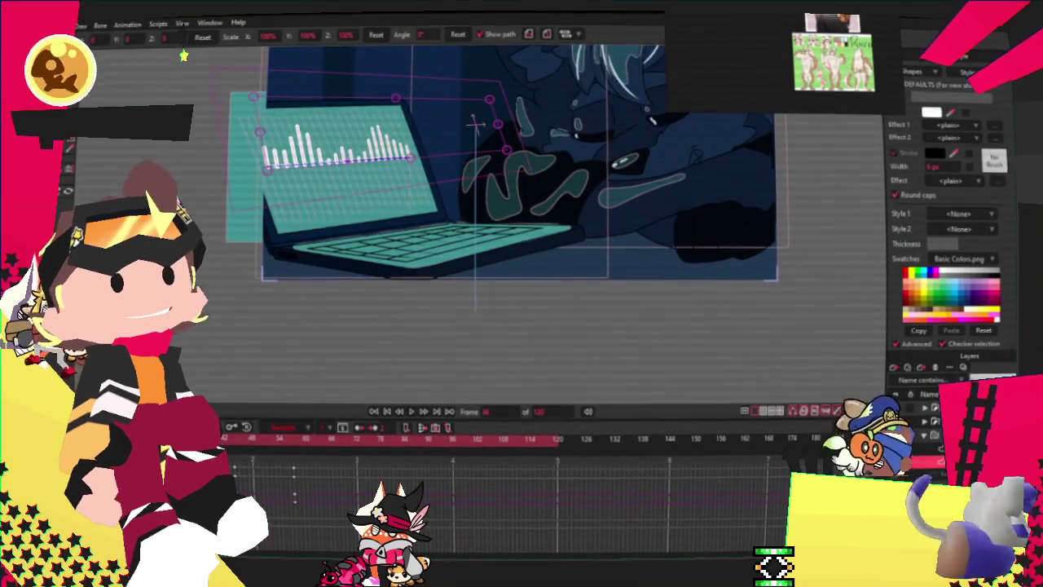
- Squash the waveform bars layer flat to about 1% height on a keyframe
scroll(377, 174, down, 2)
scroll(377, 174, up, 5)
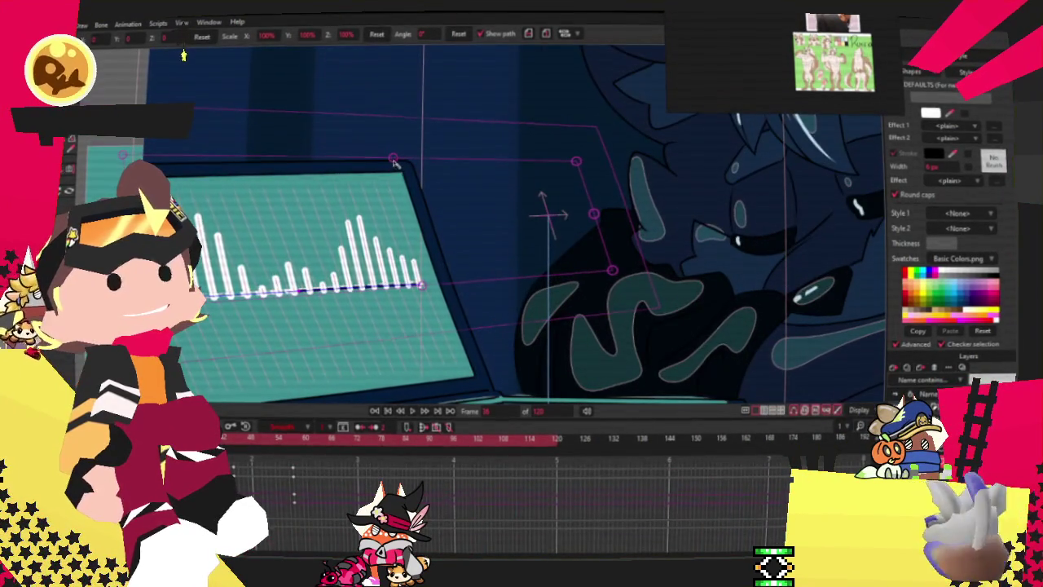
click(396, 183)
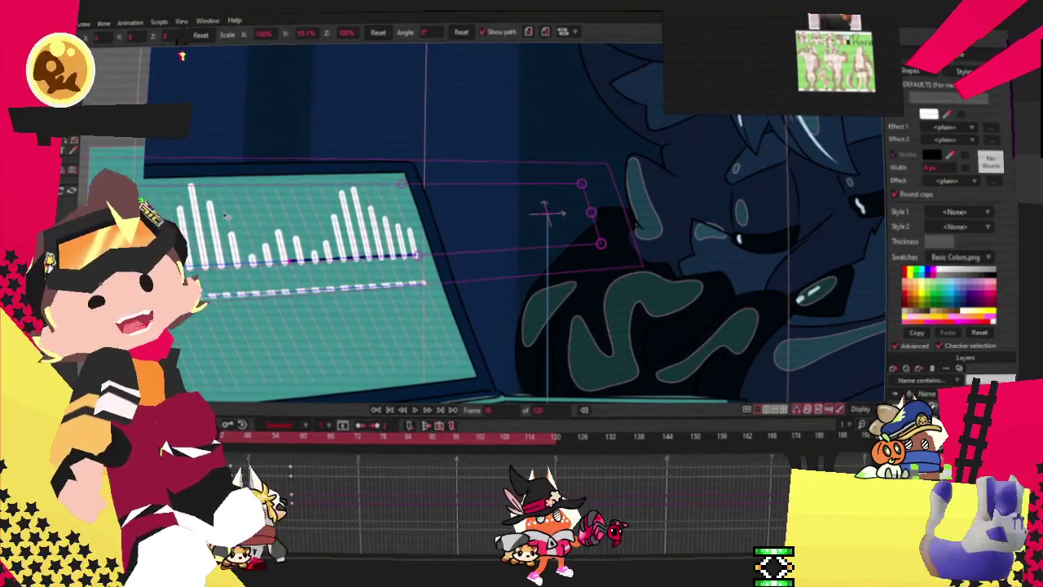
key(ctrl+z)
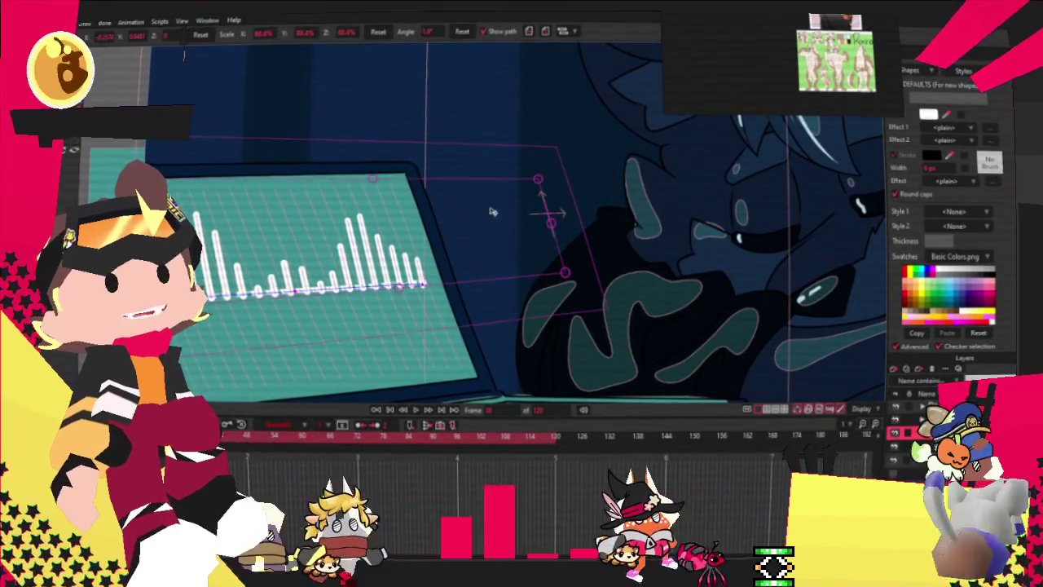
drag(538, 179, 425, 216)
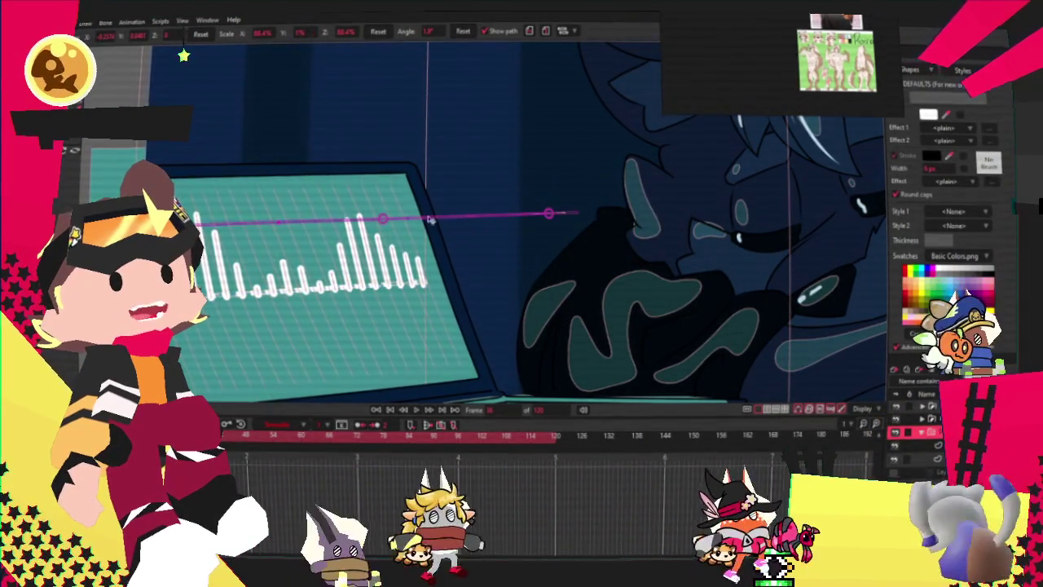
- Compare the flattened bars against full-height frames by moving through the timeline
click(548, 213)
key(ctrl+z)
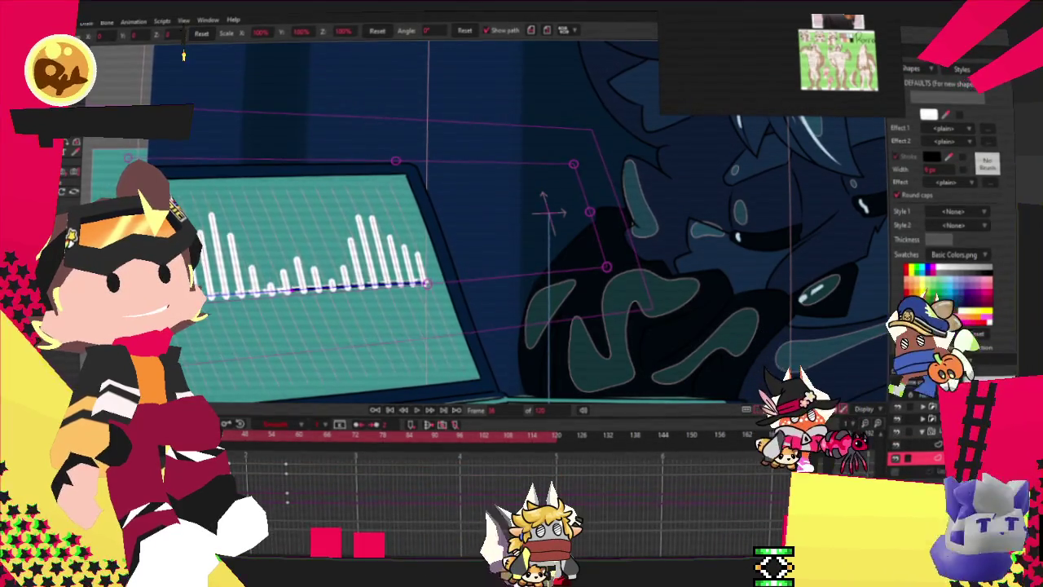
click(287, 436)
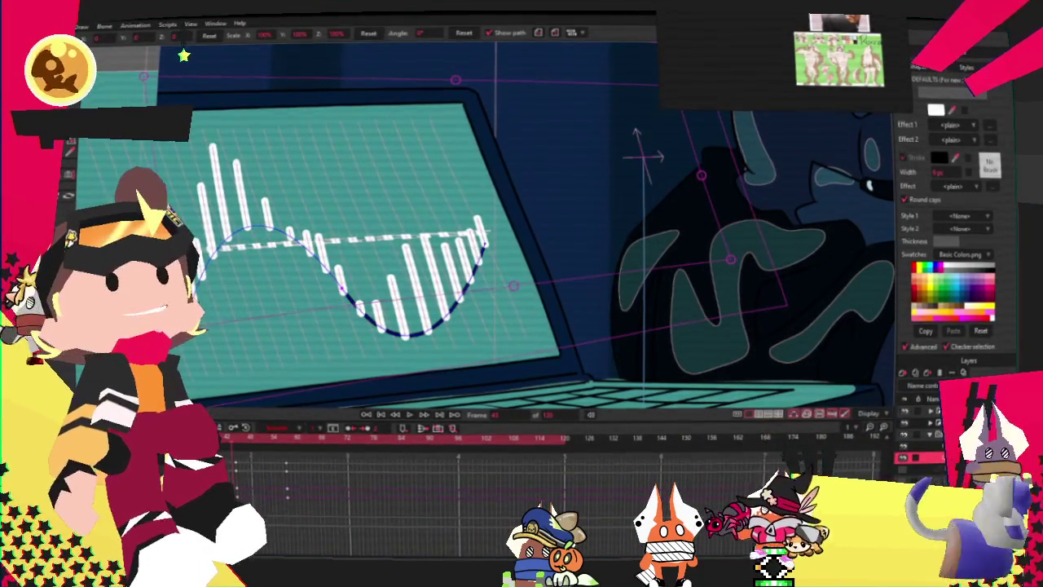
key(t)
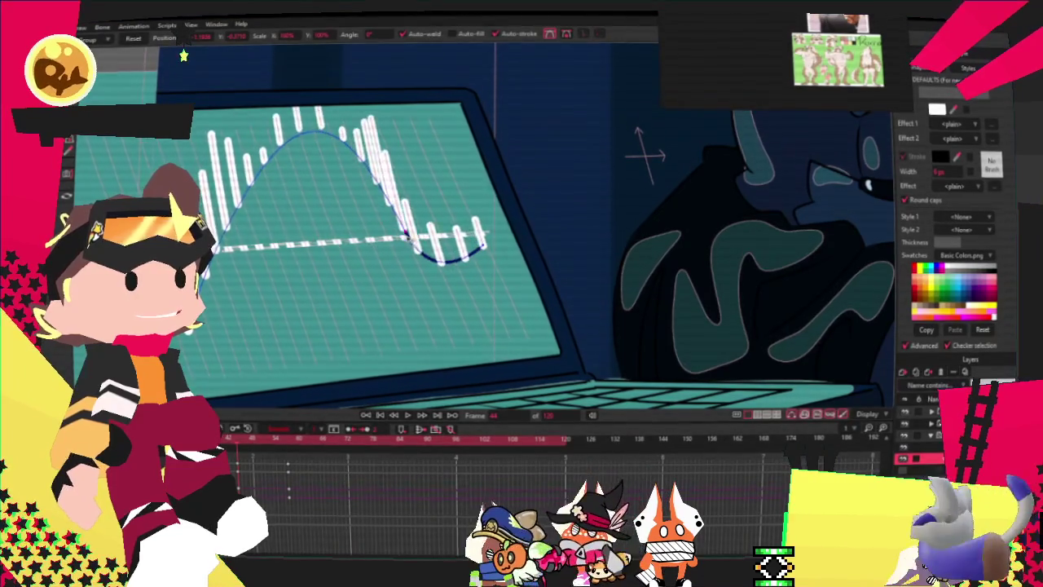
- Select all curve points, then level the middle point's bezier handle horizontally to smooth the curve
scroll(415, 245, down, 3)
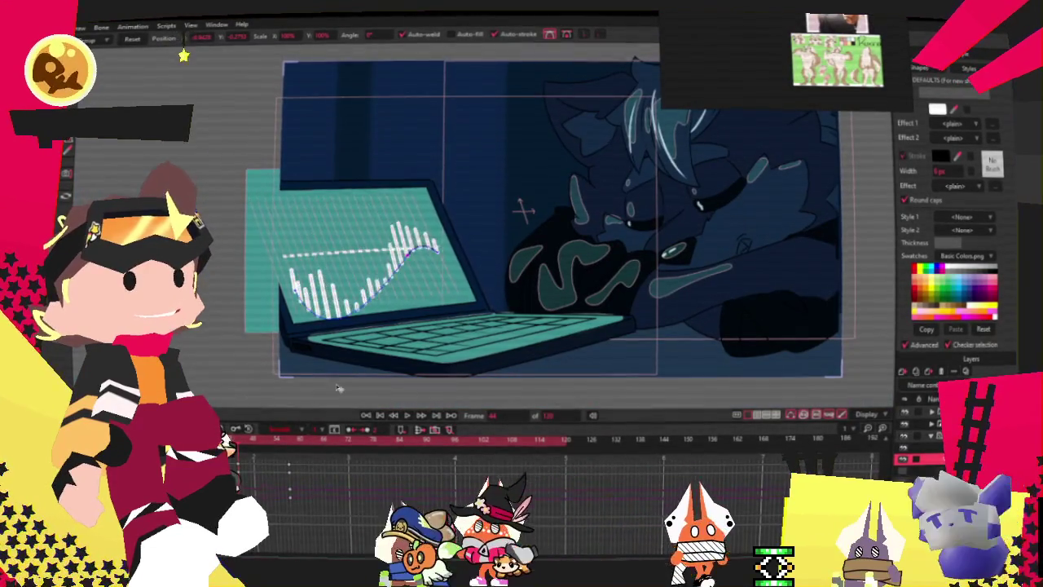
scroll(371, 332, up, 2)
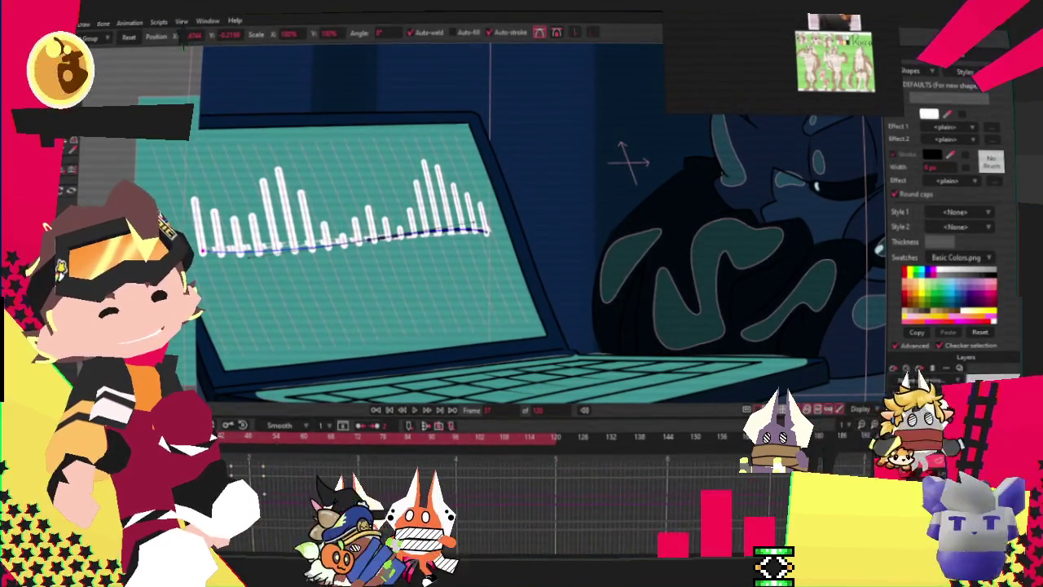
drag(313, 468, 291, 530)
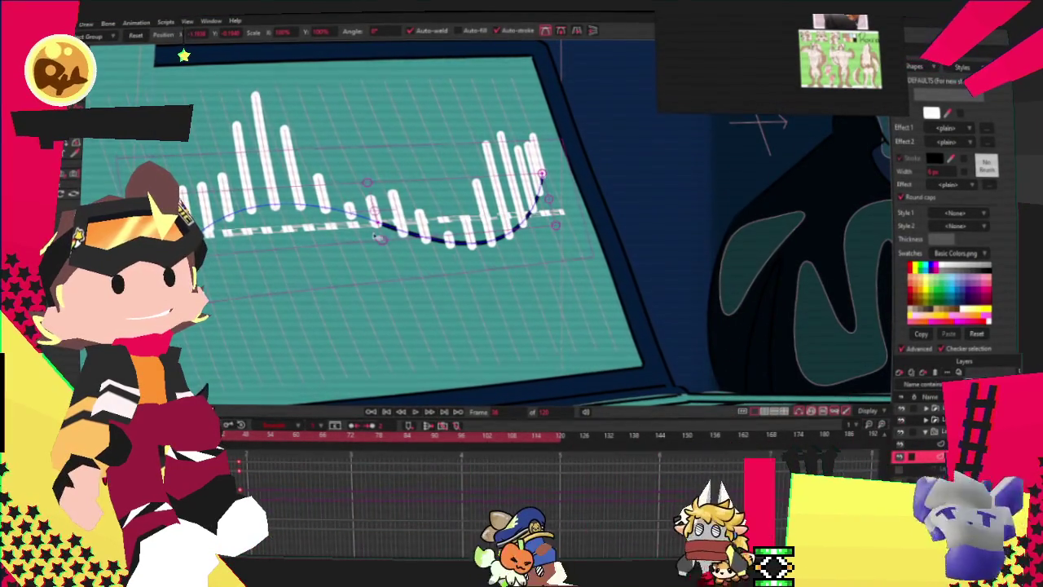
key(ctrl+d)
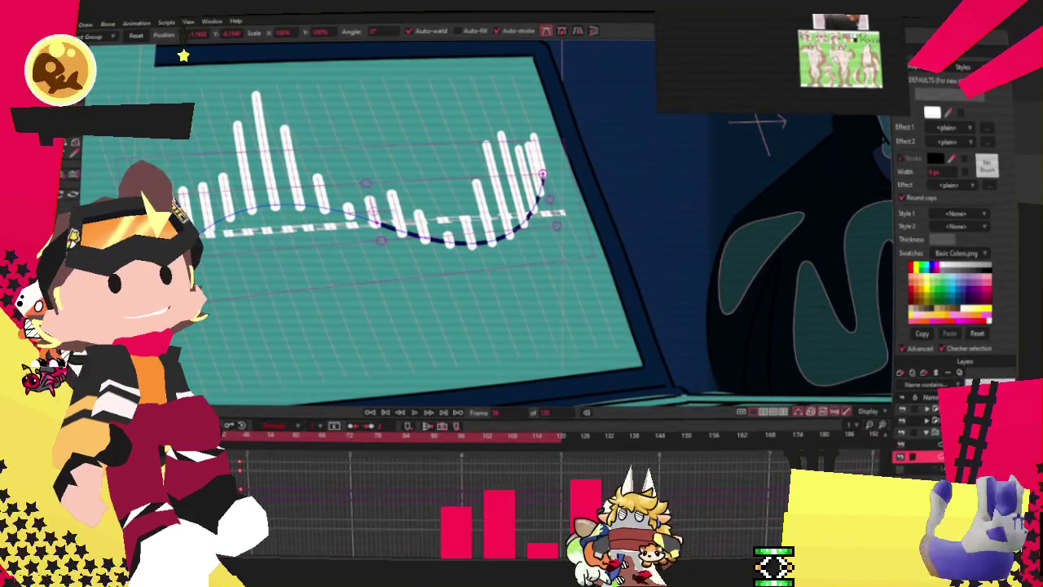
key(ctrl+a)
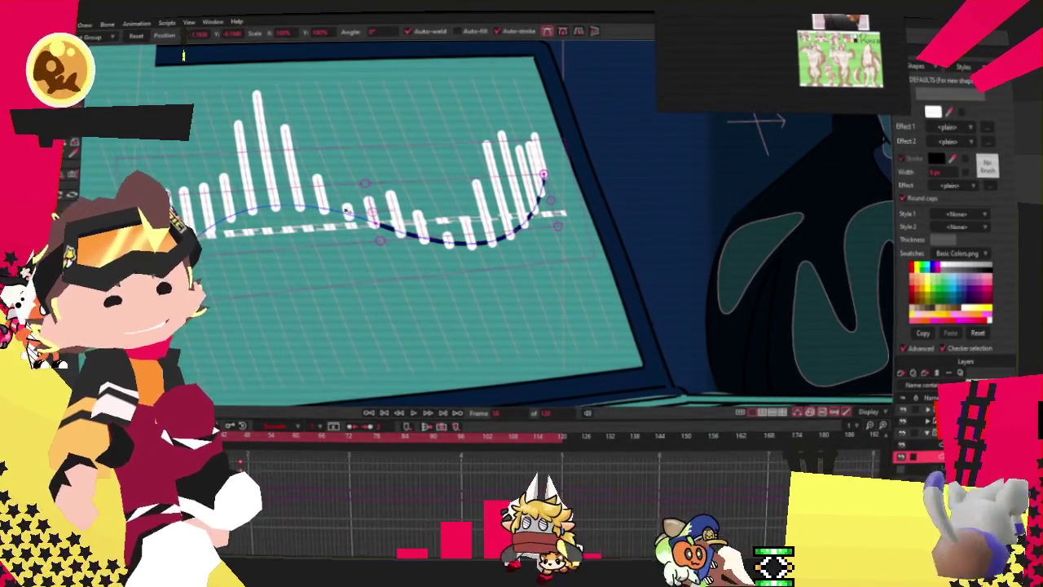
click(388, 231)
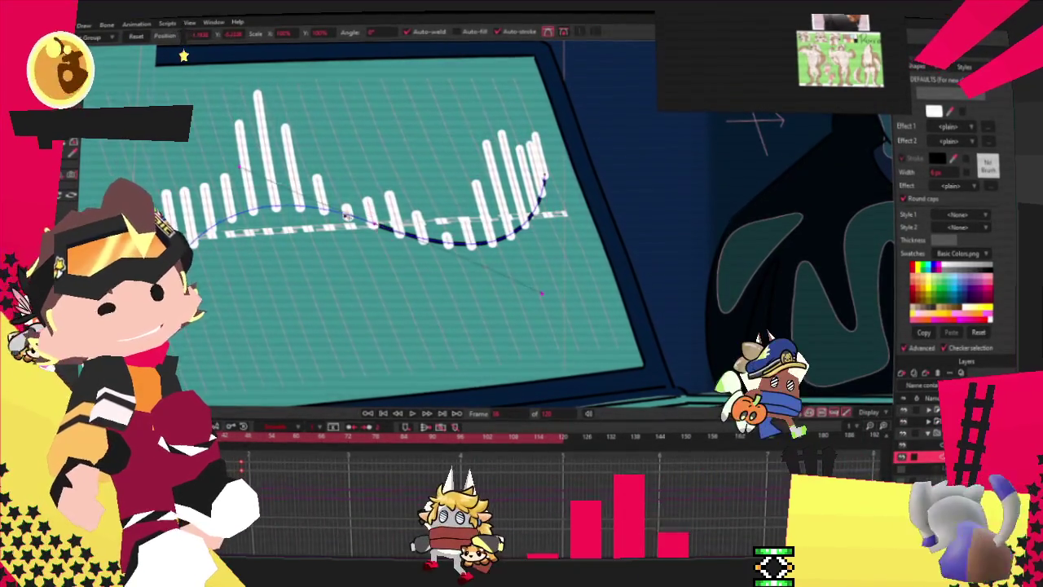
drag(542, 293, 544, 222)
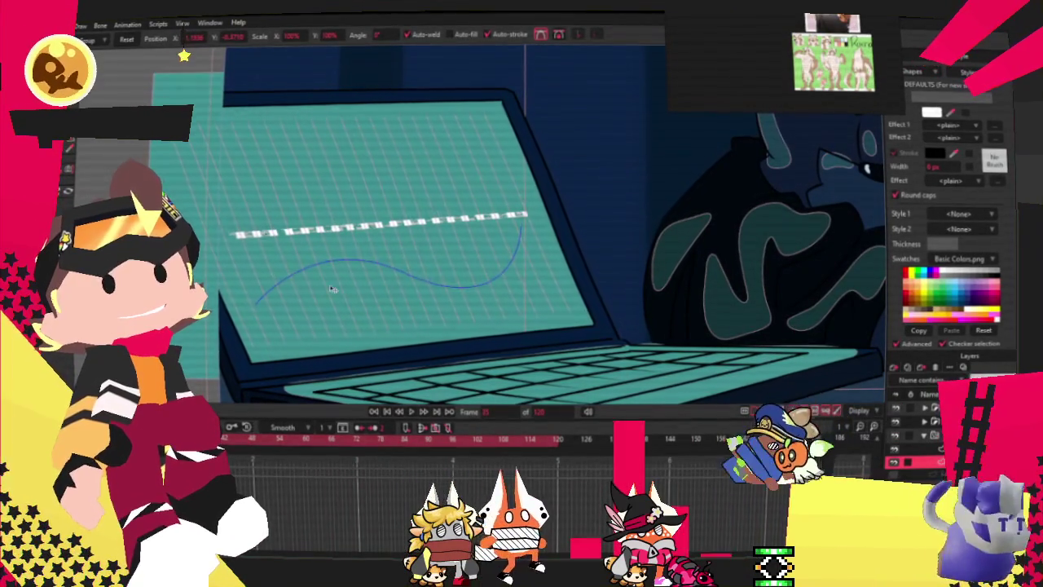
- Pull the curve's left end toward center and right end down-right into a short U-dip
scroll(388, 271, up, 2)
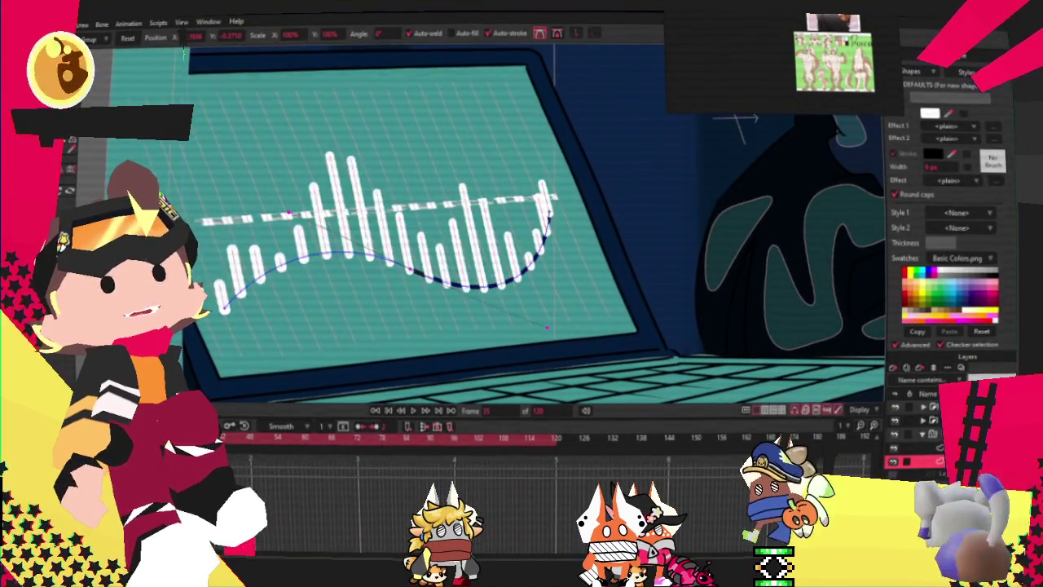
click(224, 308)
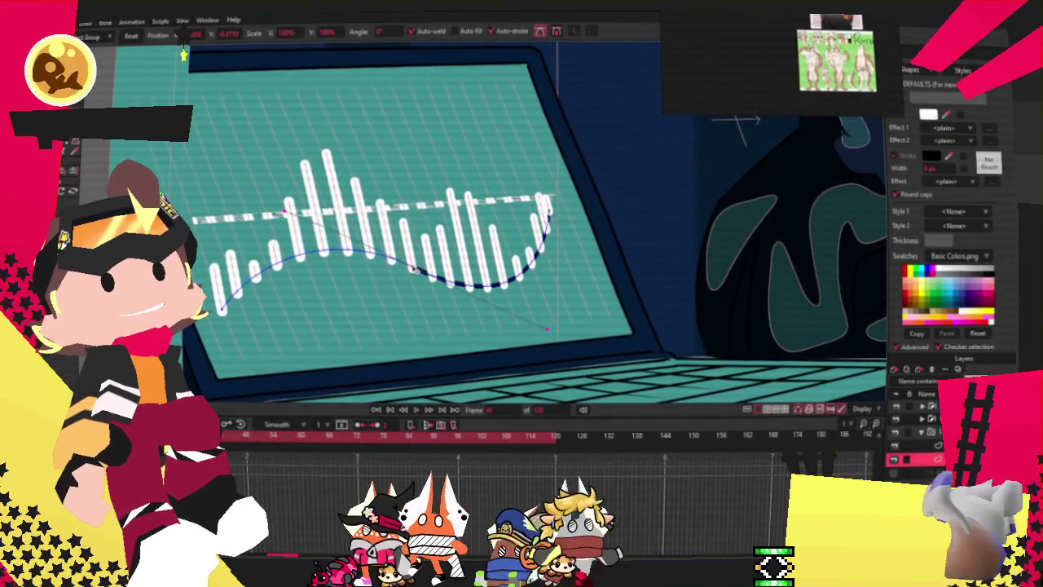
mouse_move(414, 271)
mouse_down()
mouse_move(436, 284)
mouse_move(426, 273)
mouse_up()
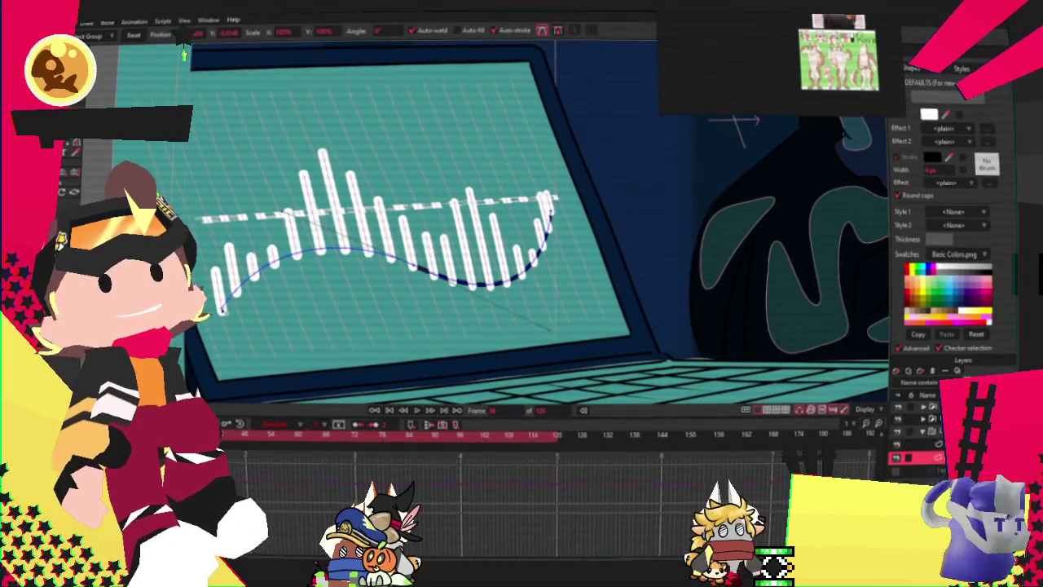
drag(222, 309, 403, 264)
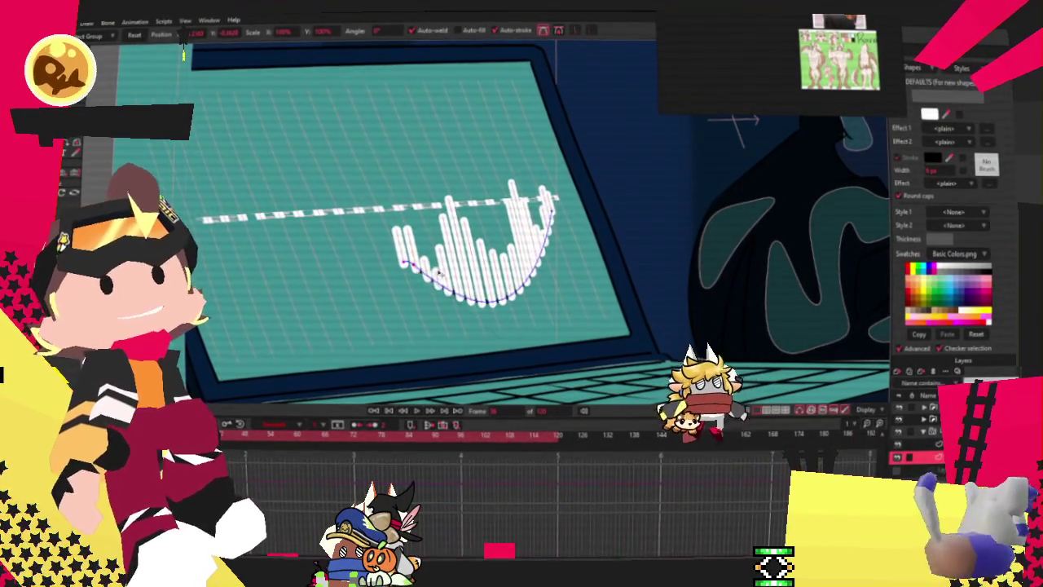
drag(554, 198, 582, 334)
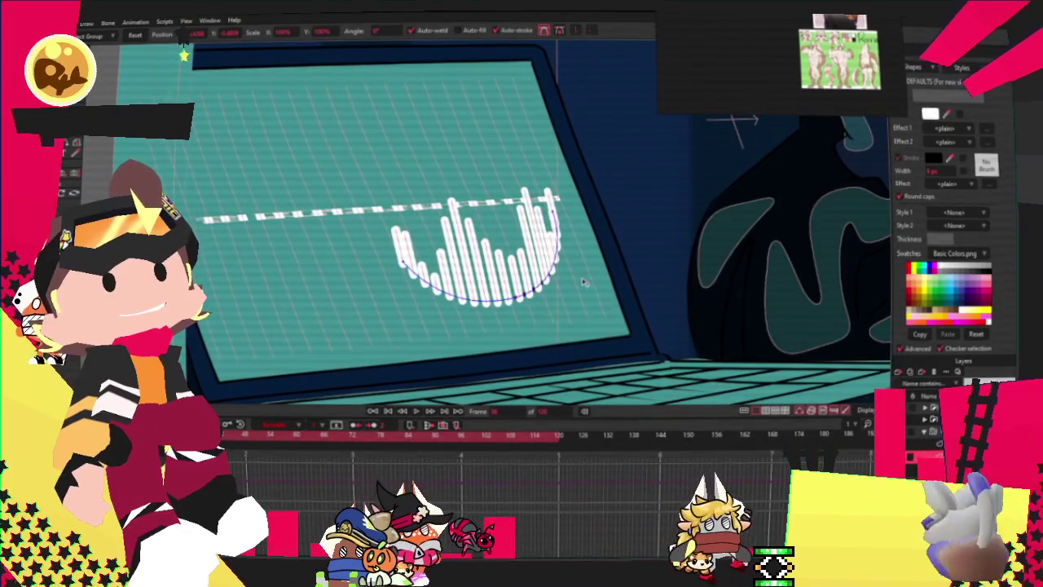
click(184, 52)
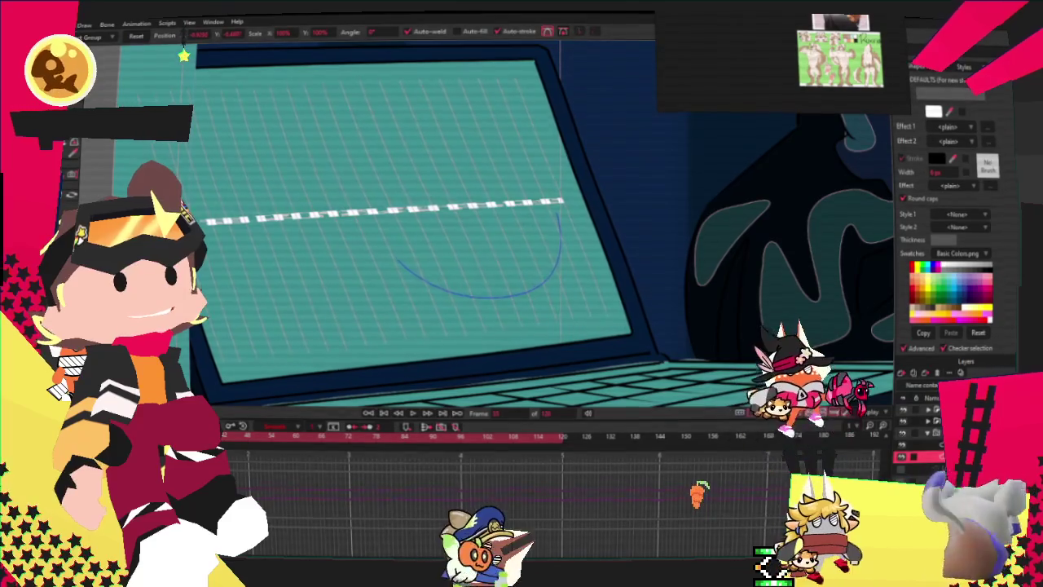
- Raise the curve's right end and handle into a wider, shallower arc, then step forward
click(453, 288)
drag(581, 280, 575, 237)
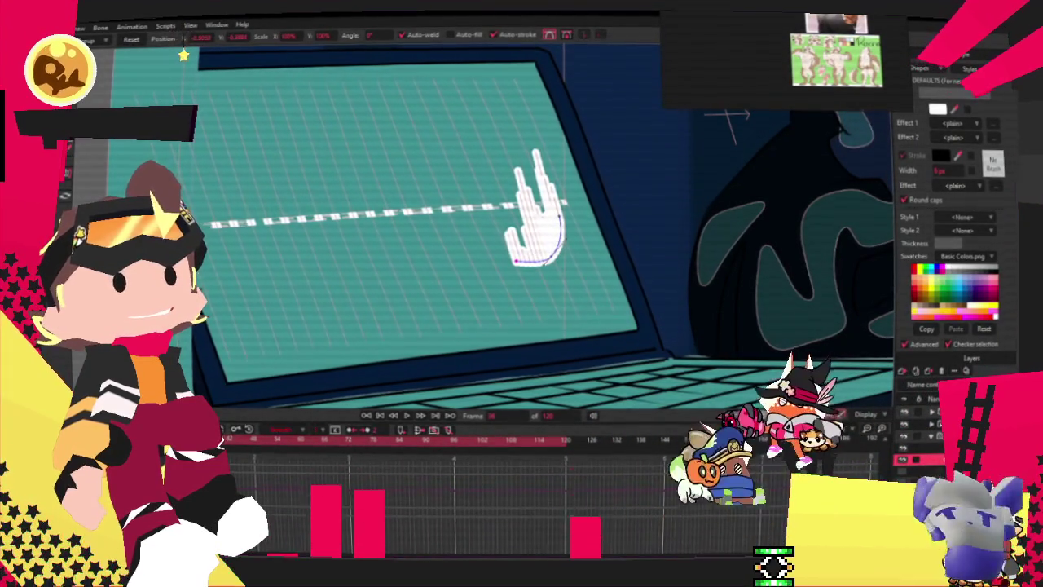
drag(452, 261, 562, 186)
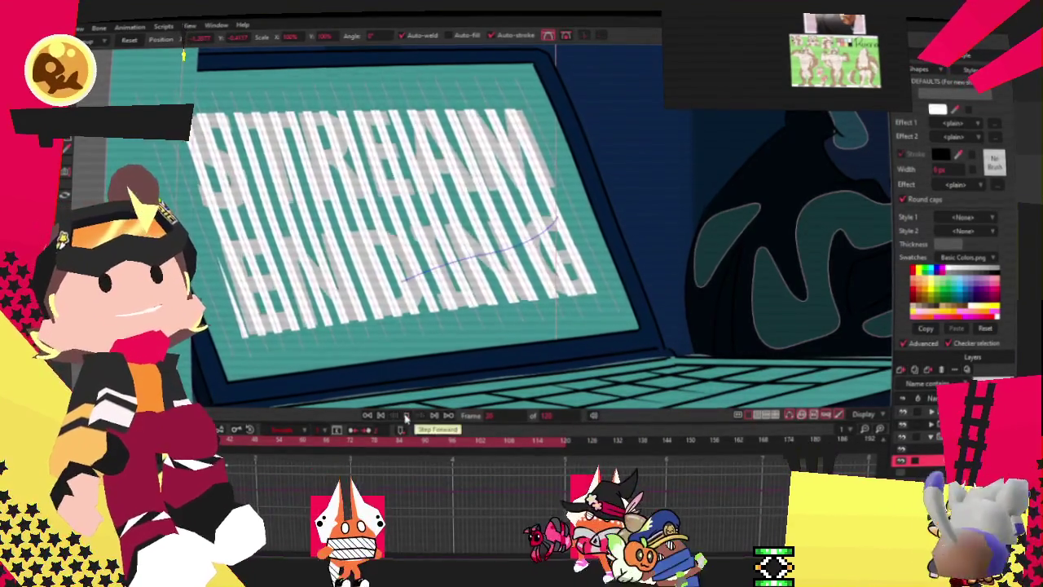
click(434, 415)
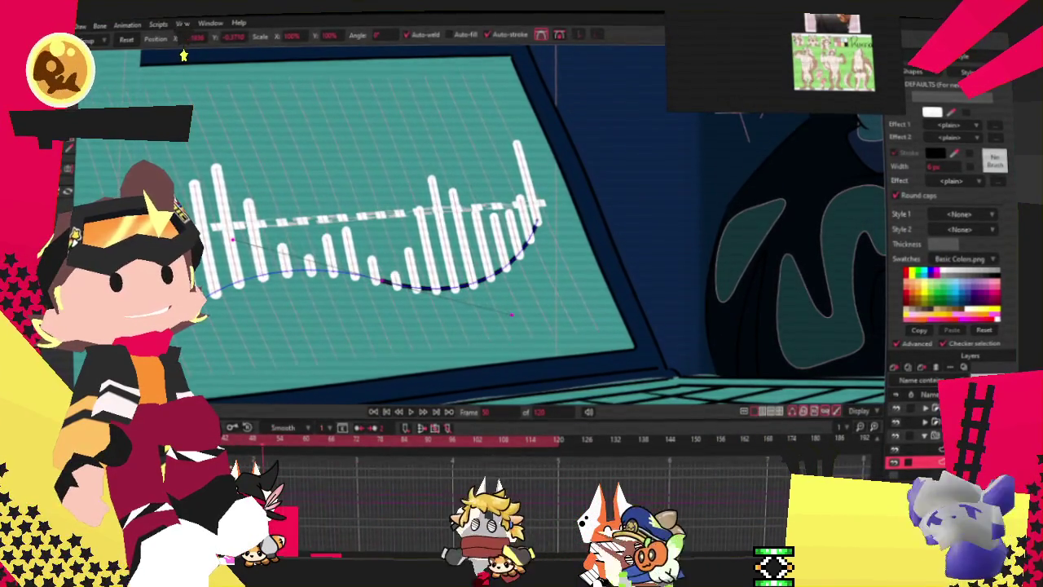
- At frame 42, reshape the curve's ends into a right-side U-dip and play back
click(232, 445)
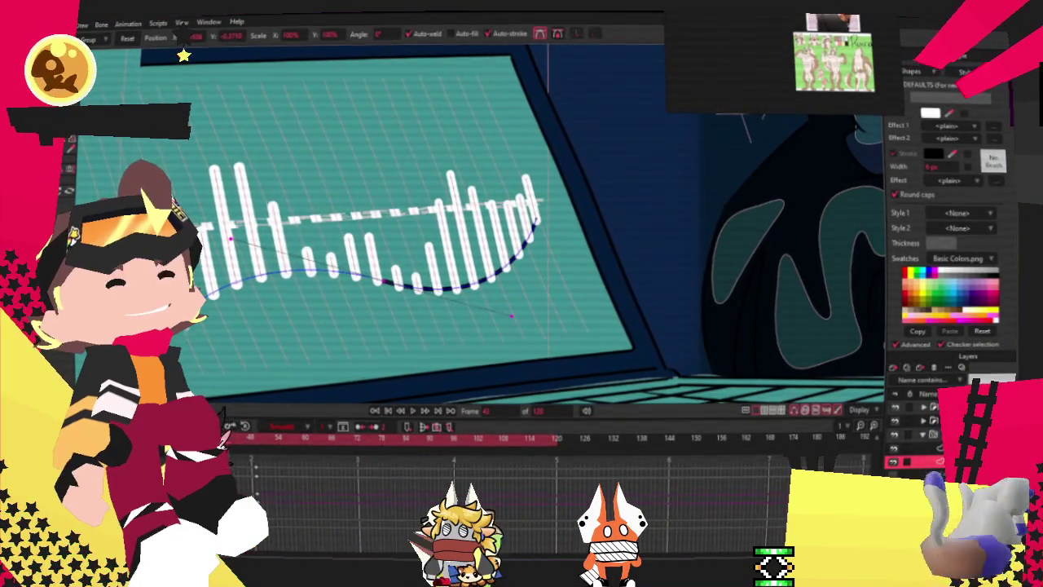
mouse_move(208, 293)
mouse_down()
mouse_move(284, 270)
mouse_move(273, 257)
mouse_up()
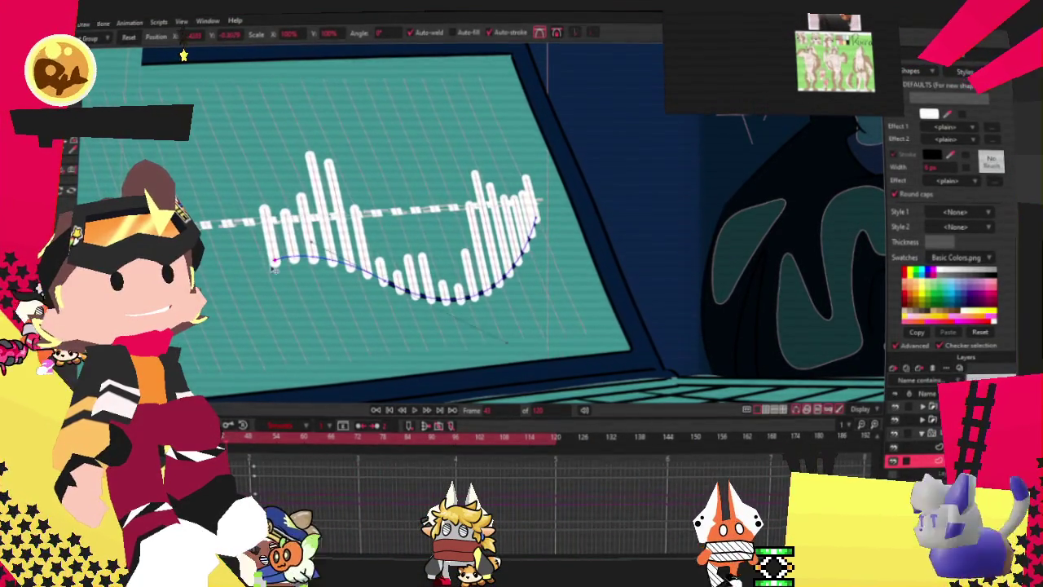
key(space)
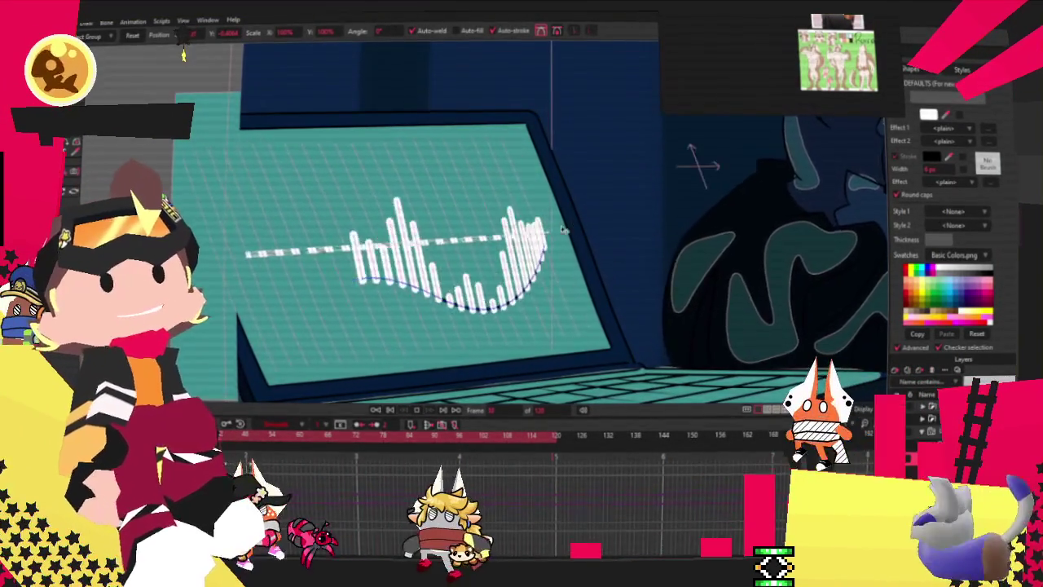
drag(521, 316, 424, 319)
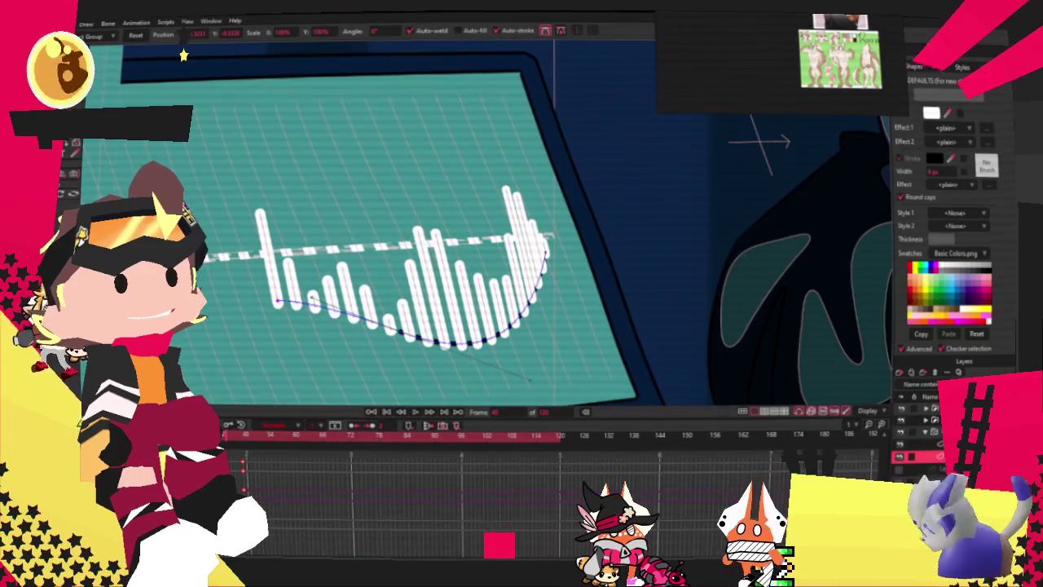
click(416, 412)
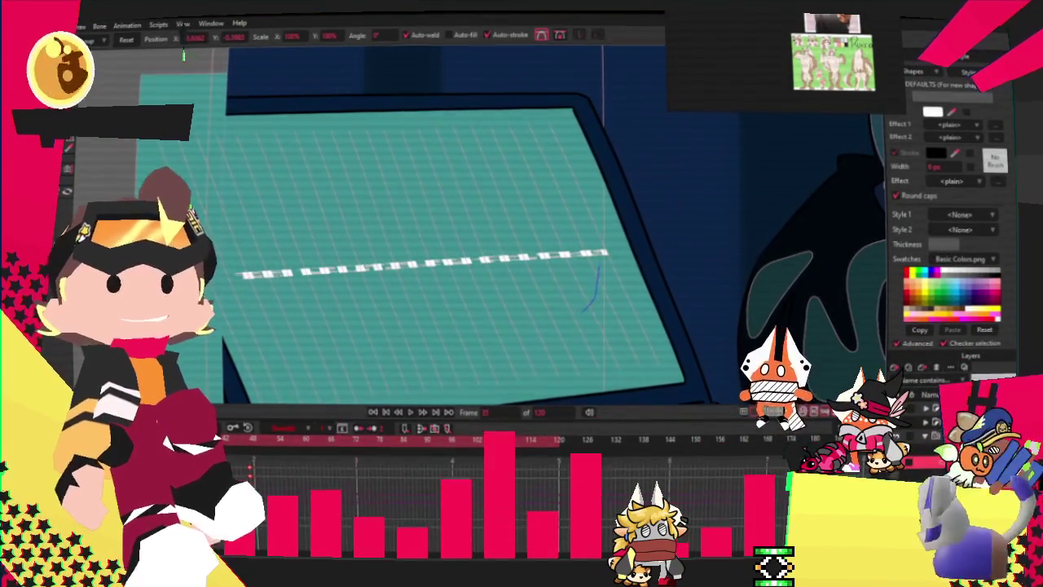
- Switch back to the Transform Layer tool (M) to transform the whole waveform layer
key(m)
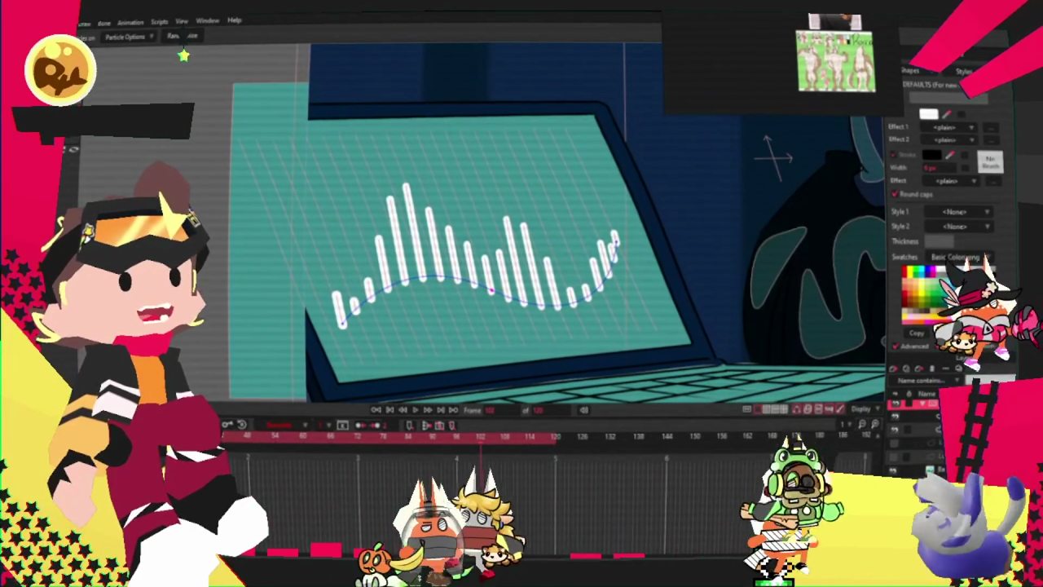
- Select the waveform curve, go to frame 107, and undo the last two curve adjustments
scroll(515, 260, down, 2)
scroll(407, 289, up, 2)
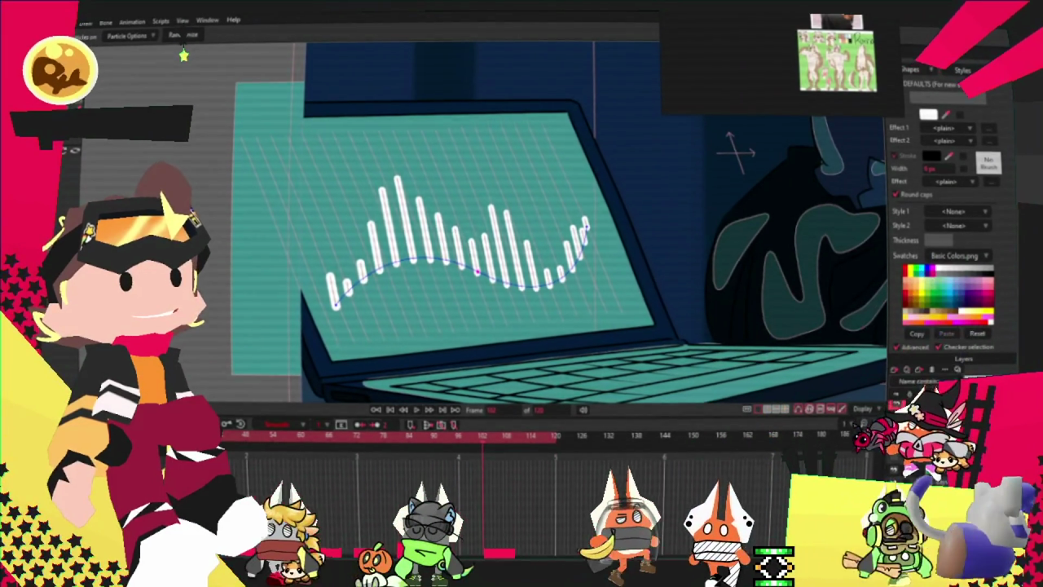
click(913, 428)
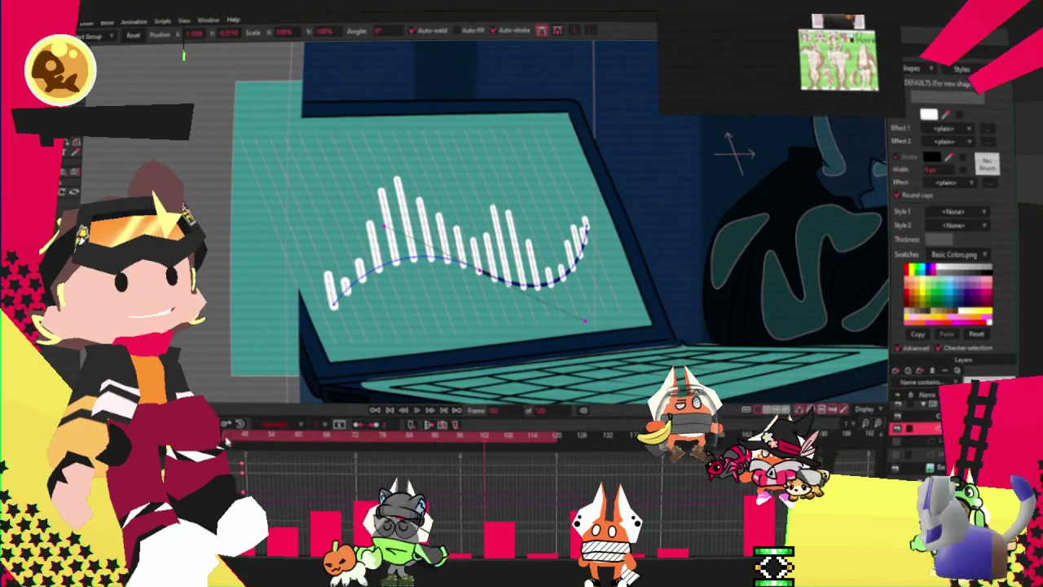
click(506, 447)
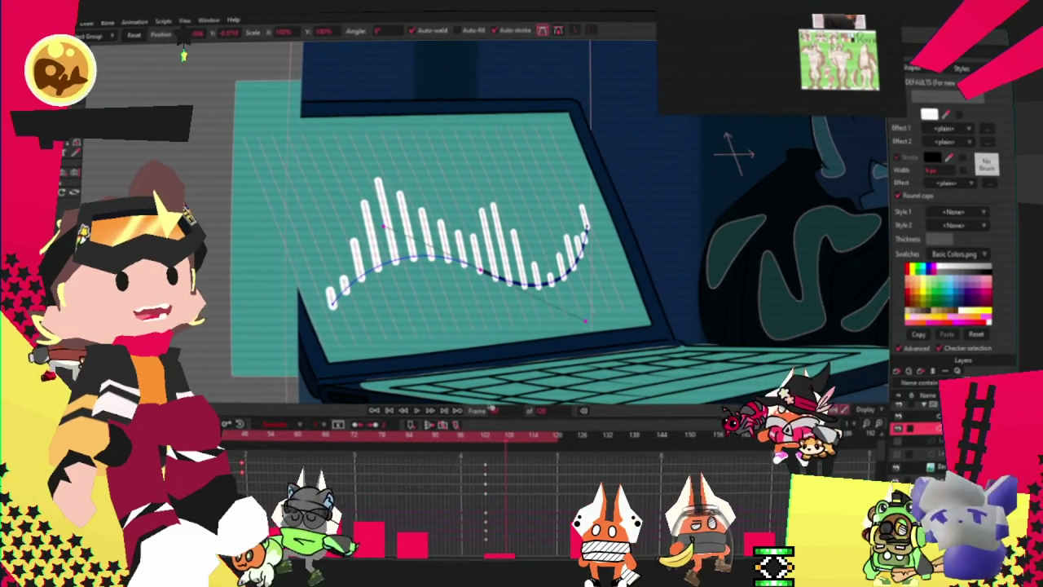
scroll(615, 342, up, 2)
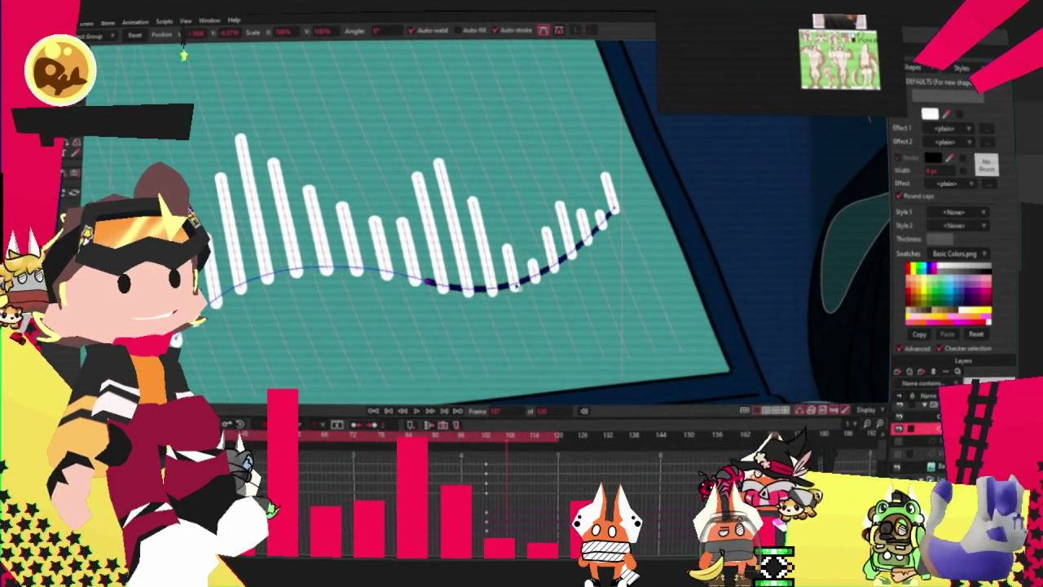
key(ctrl+z)
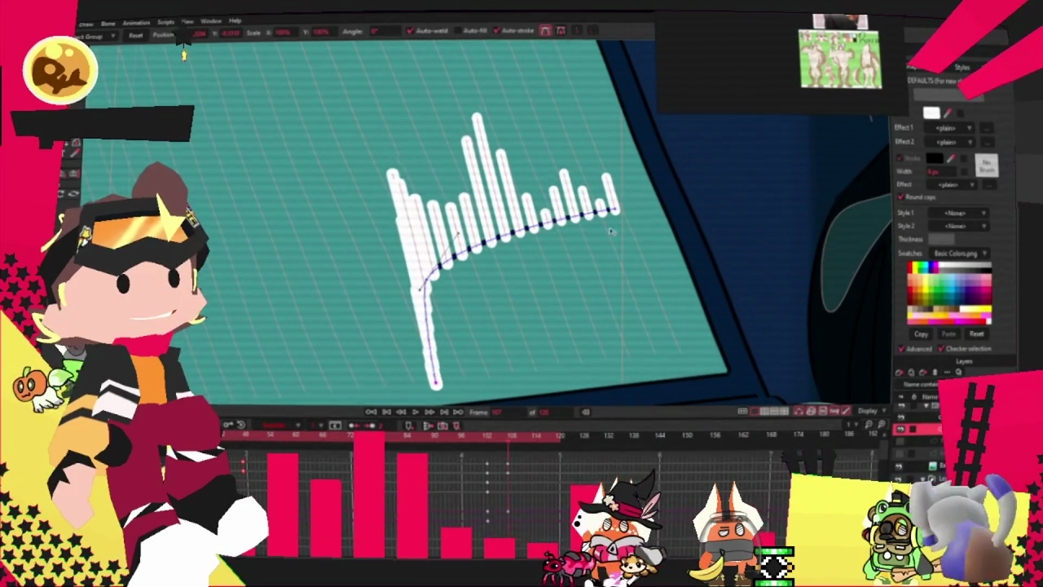
key(ctrl+z)
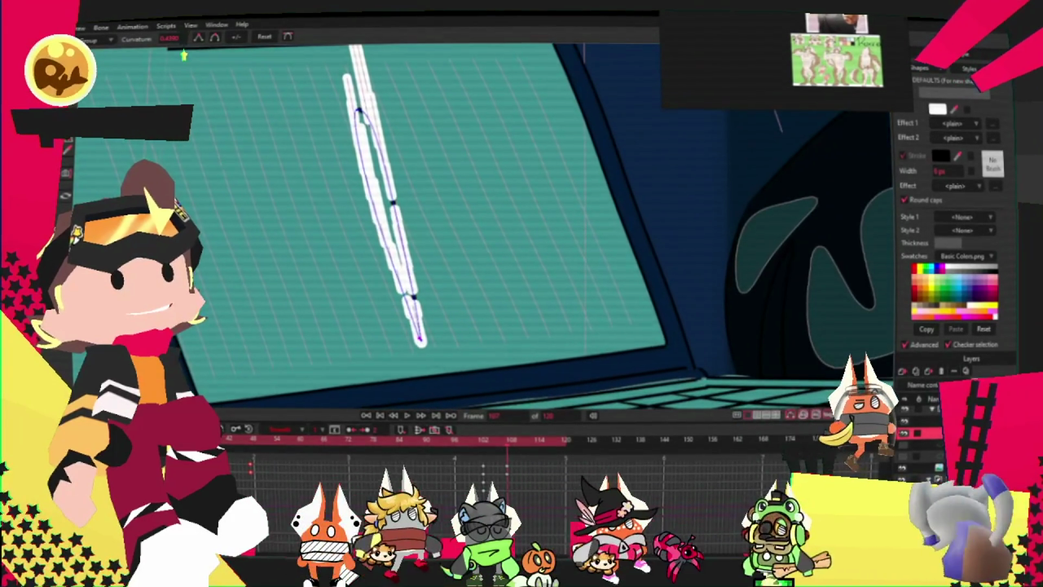
- Select the stroke's points and drag a copy of the stroke beside the original
key(g)
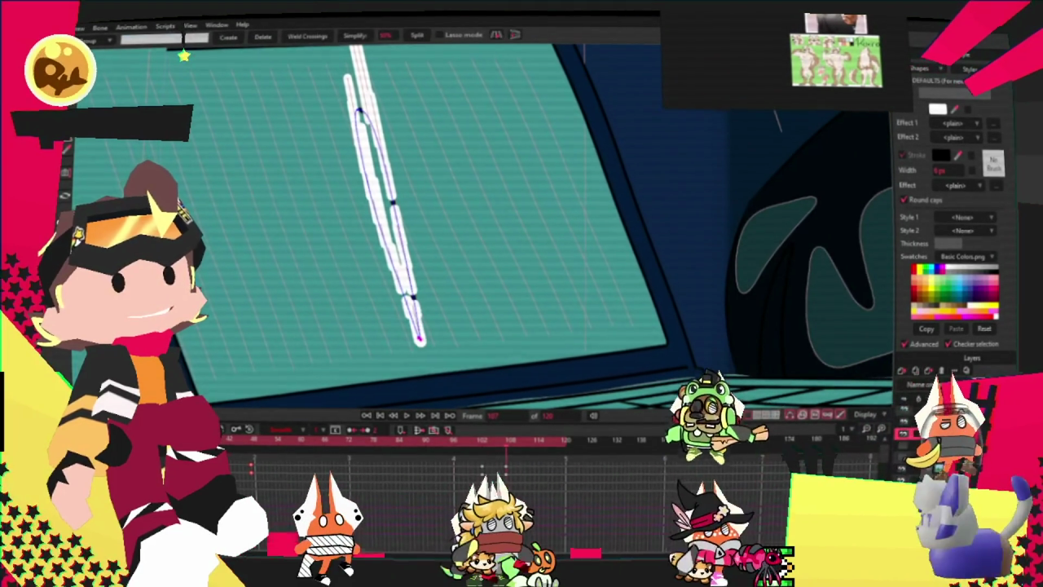
key(c)
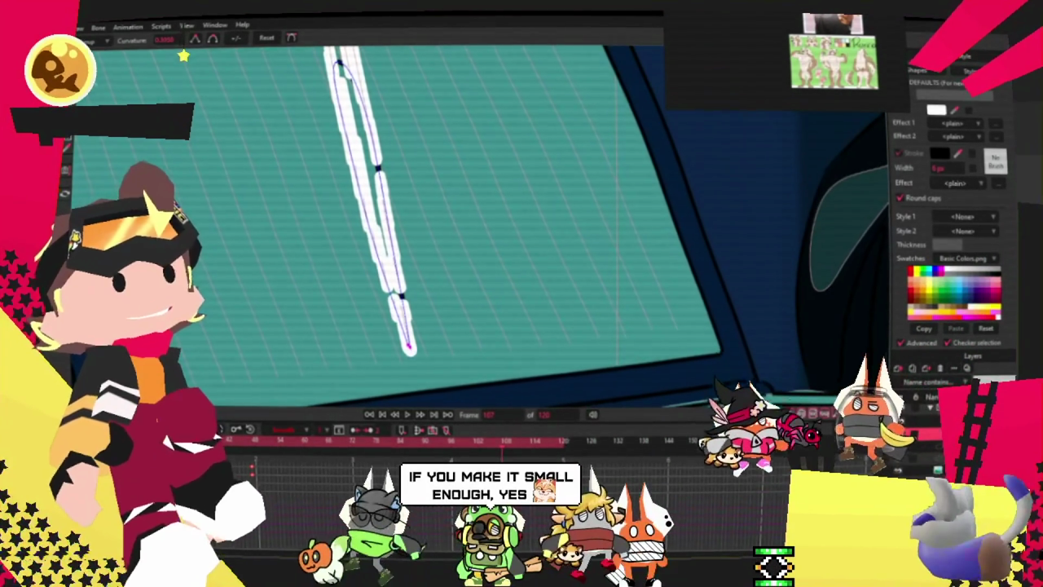
key(g)
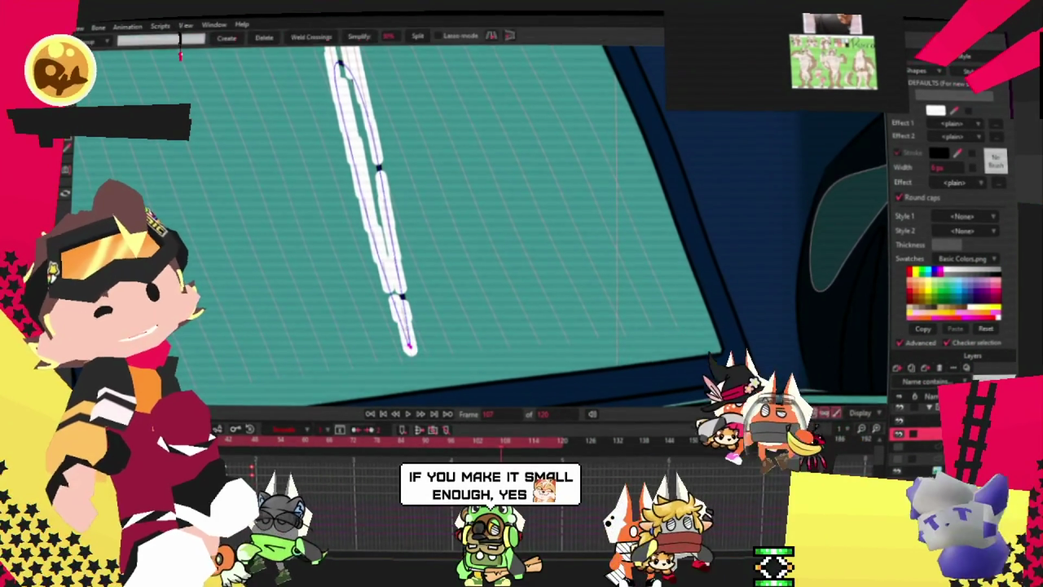
key(t)
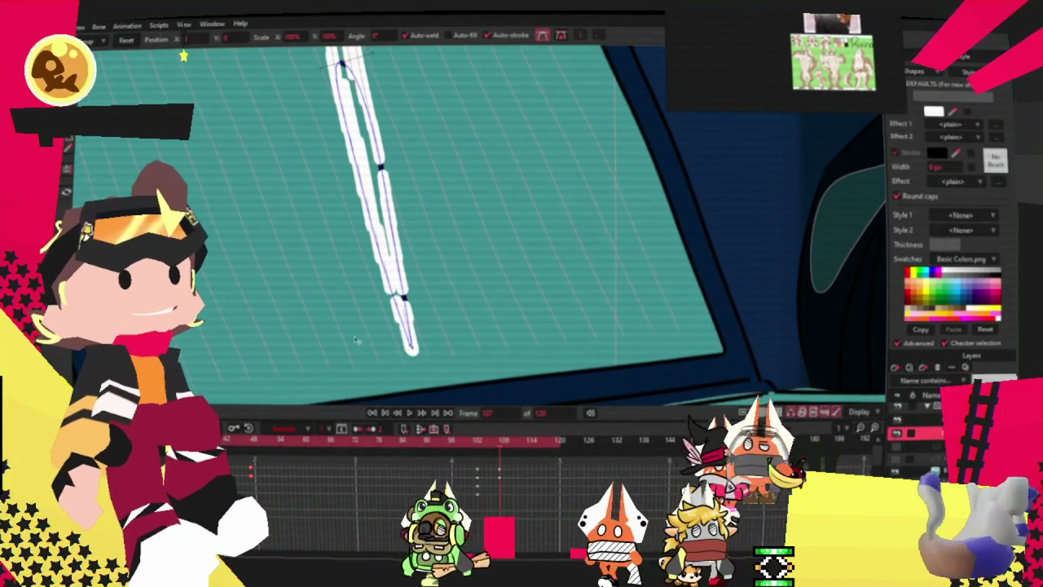
mouse_move(411, 342)
mouse_down()
mouse_move(432, 333)
mouse_move(399, 343)
mouse_up()
key(c)
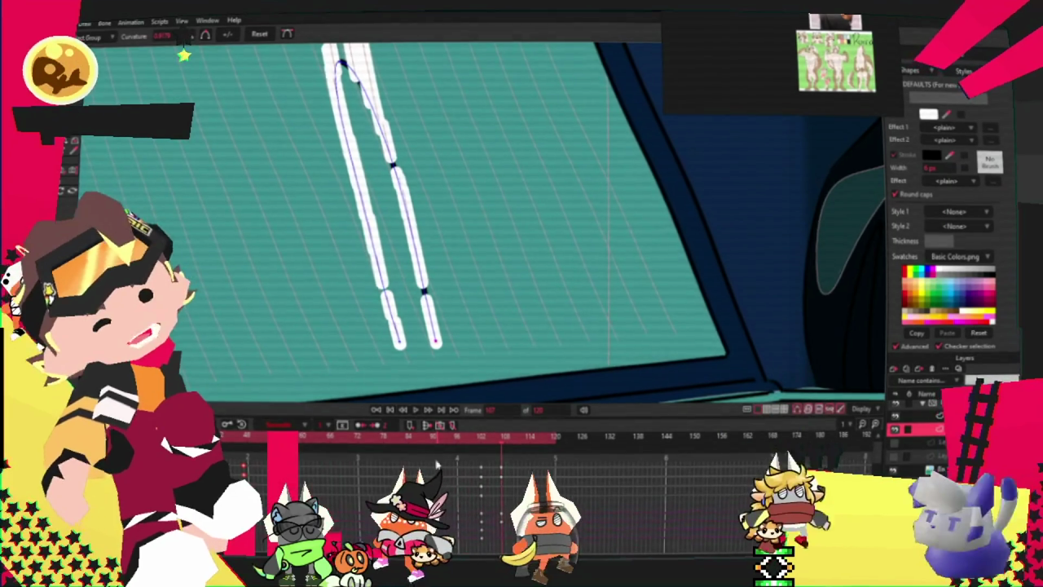
- Enter 0.5 in the Curvature field for the right stroke
scroll(432, 326, up, 3)
scroll(407, 297, up, 2)
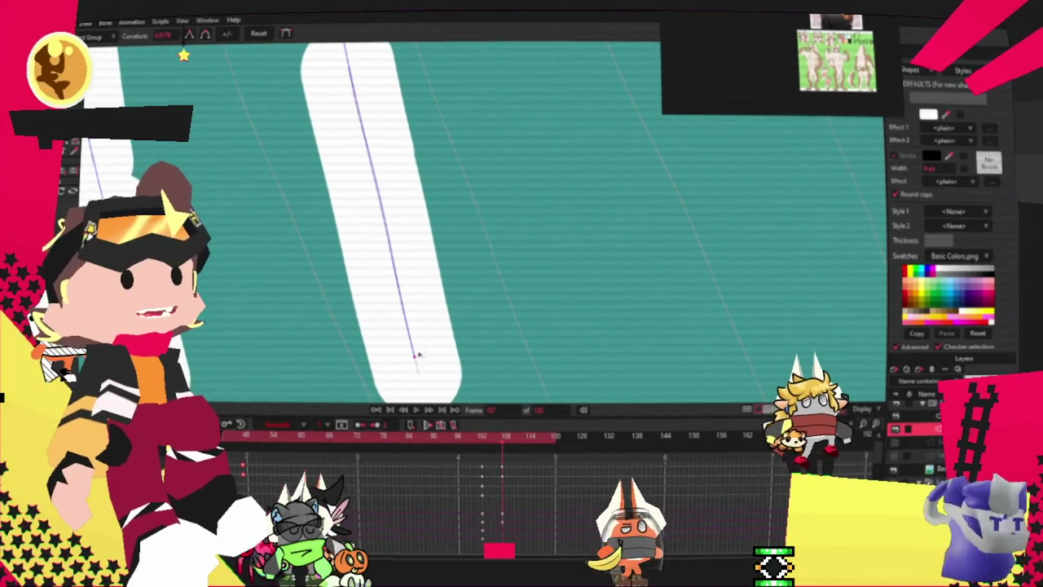
click(168, 38)
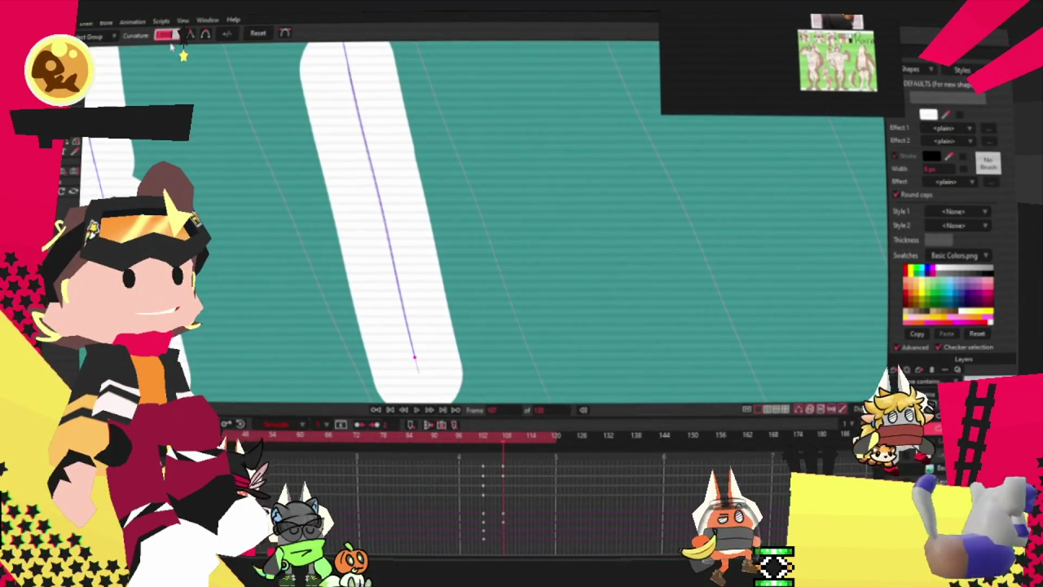
text(0.5)
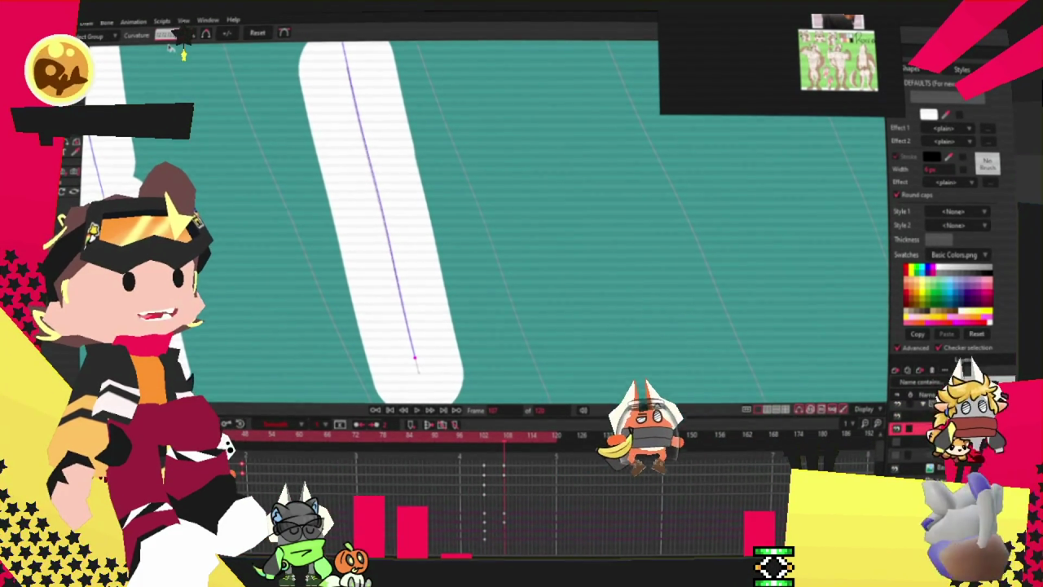
key(Return)
scroll(181, 47, down, 2)
scroll(183, 47, down, 3)
scroll(182, 49, down, 1)
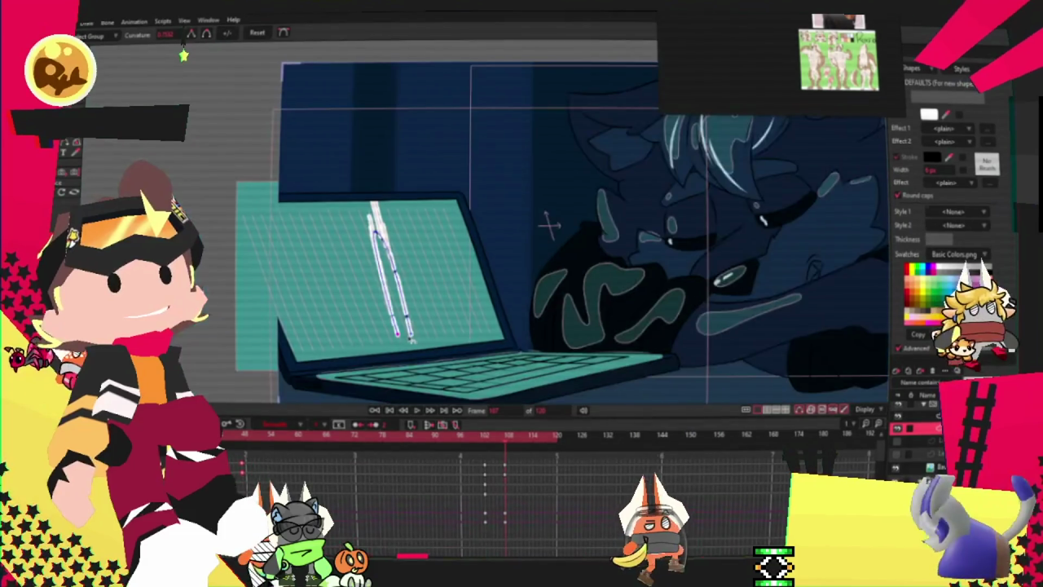
scroll(184, 54, up, 2)
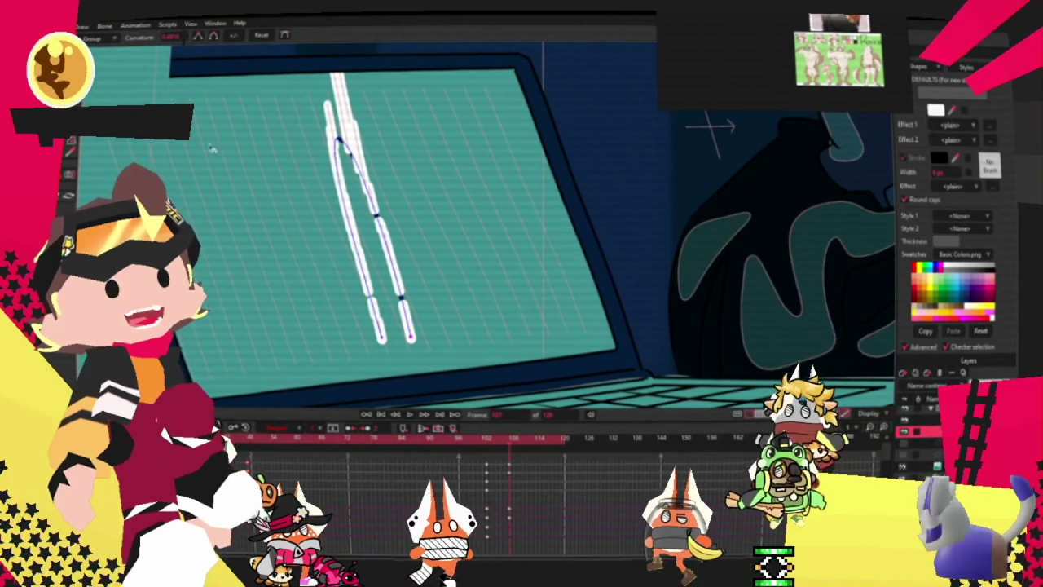
scroll(394, 240, up, 2)
drag(431, 228, 456, 204)
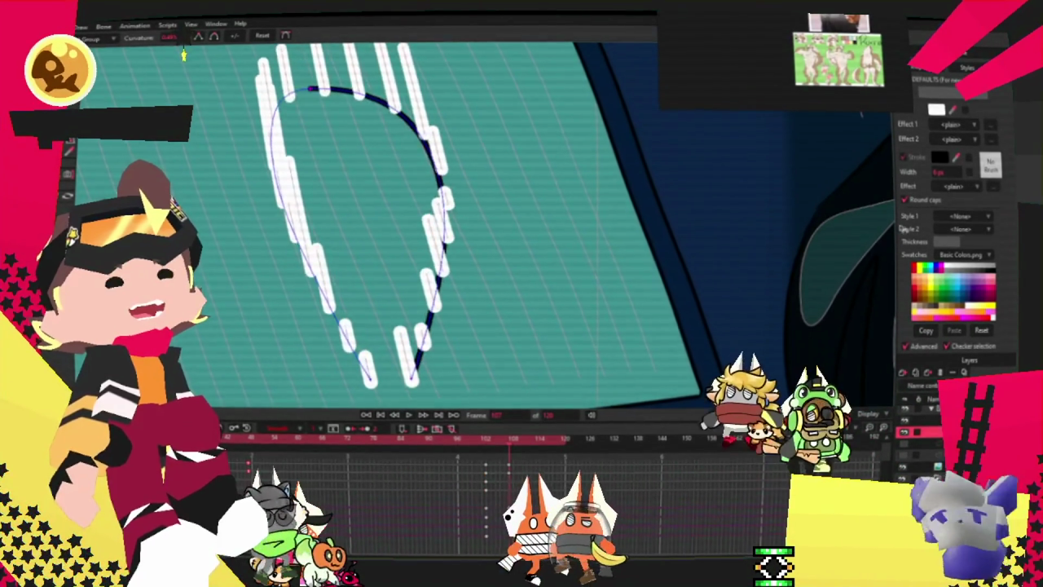
key(g)
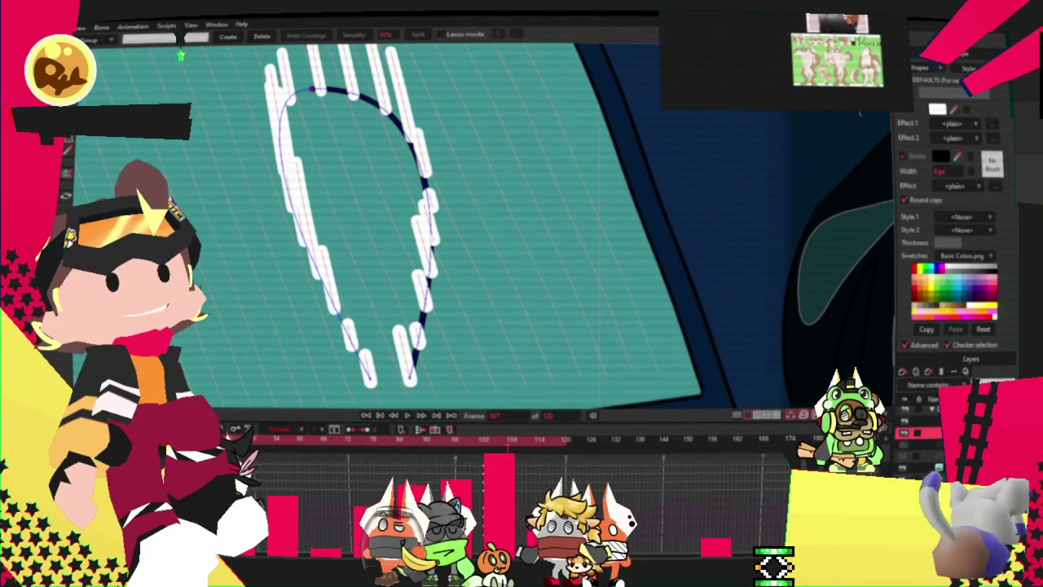
key(t)
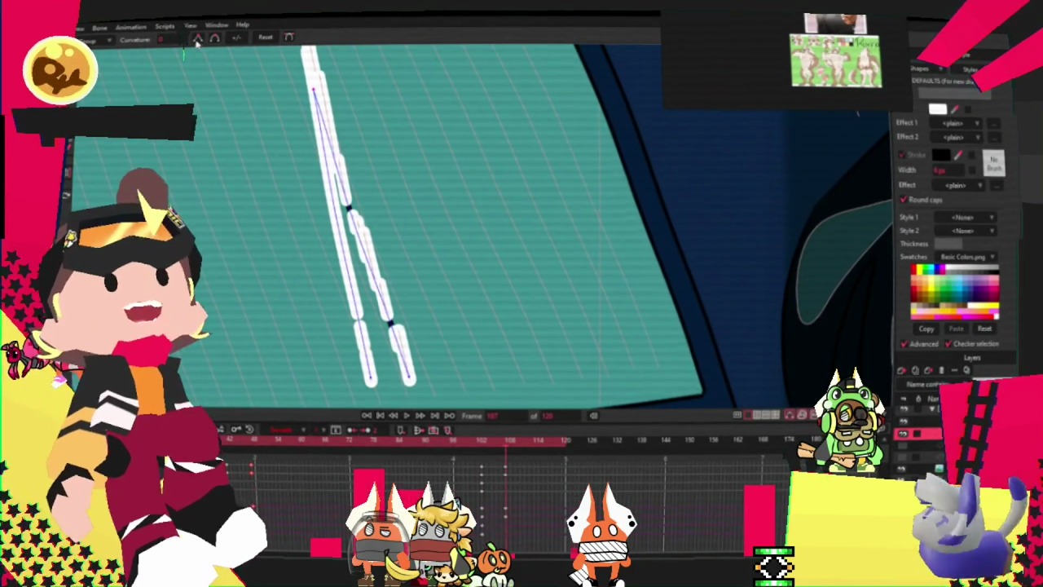
- Drag the right stroke's selected points further right to shift and stretch it
scroll(411, 332, up, 3)
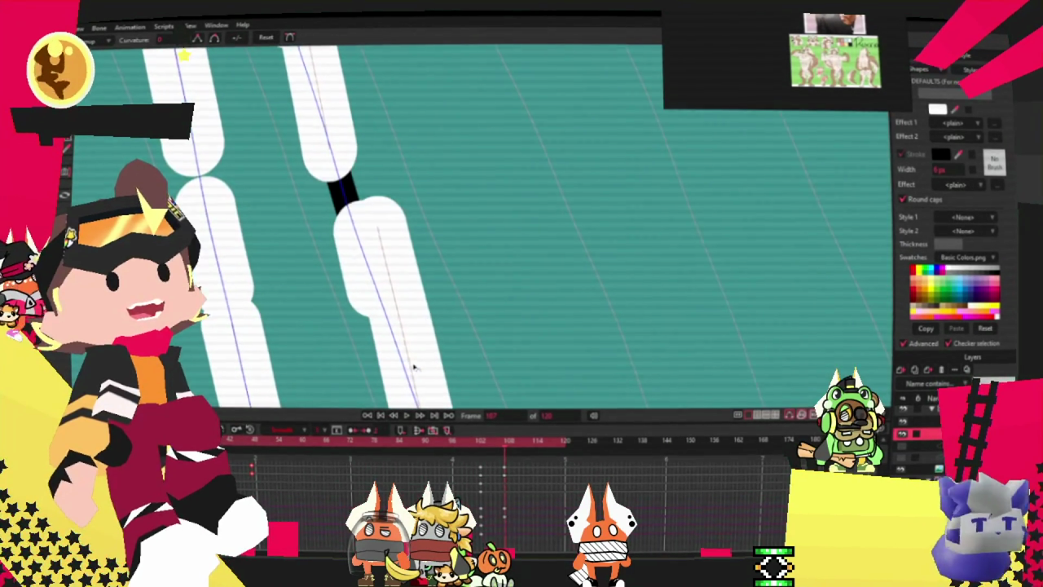
key(t)
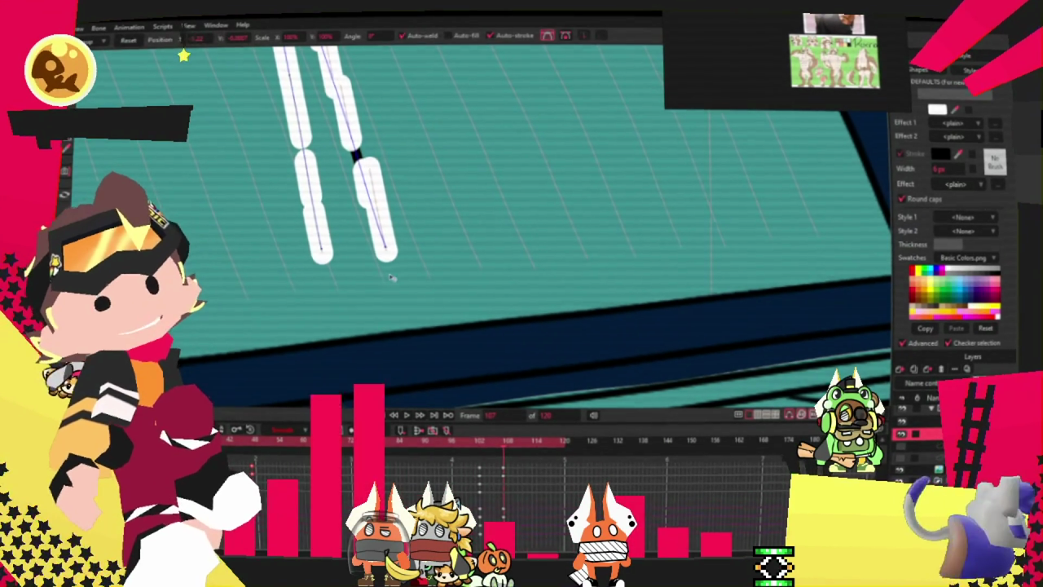
drag(330, 242, 451, 272)
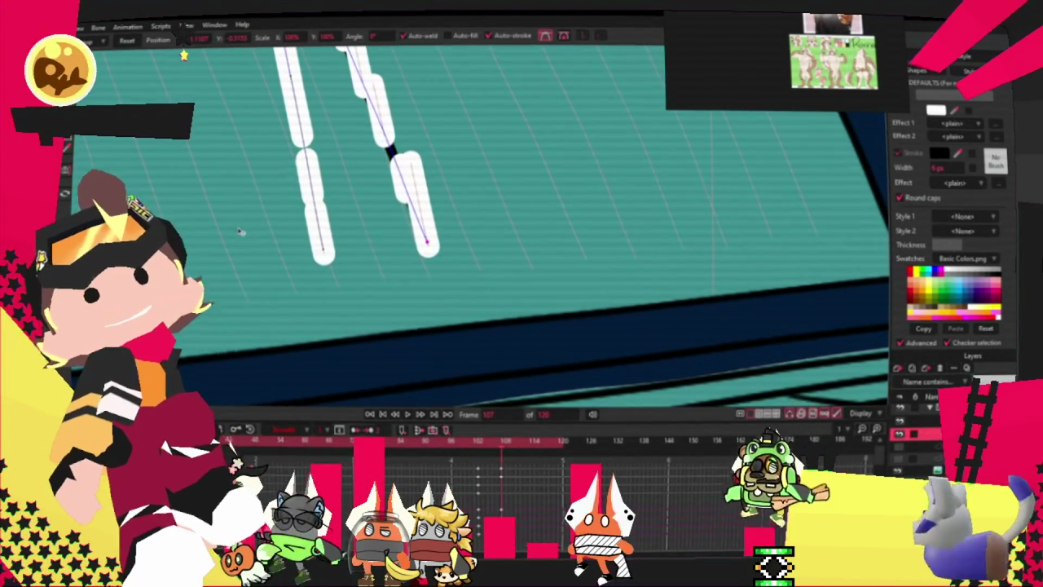
scroll(343, 391, up, 2)
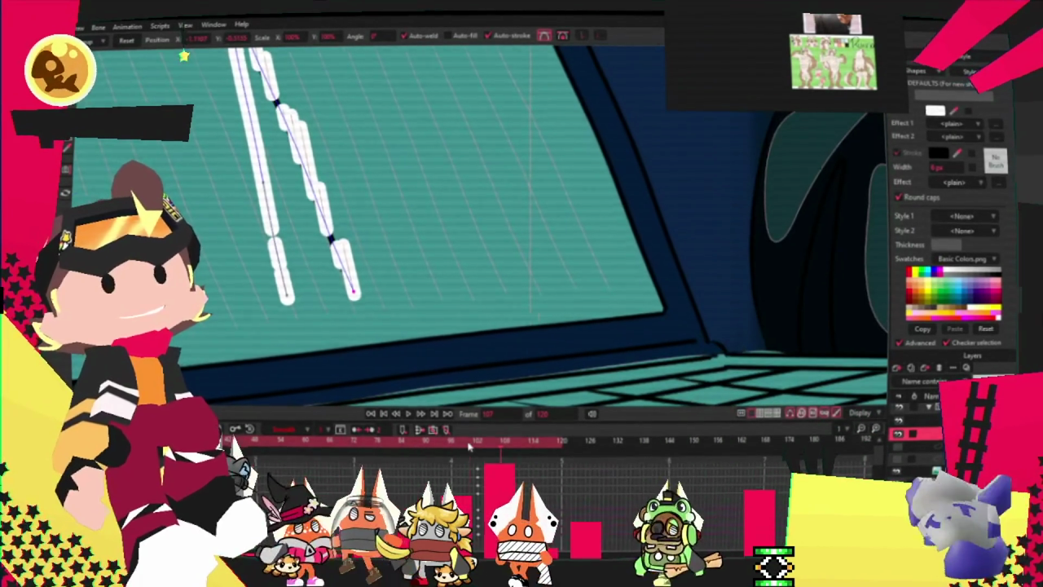
scroll(521, 220, up, 2)
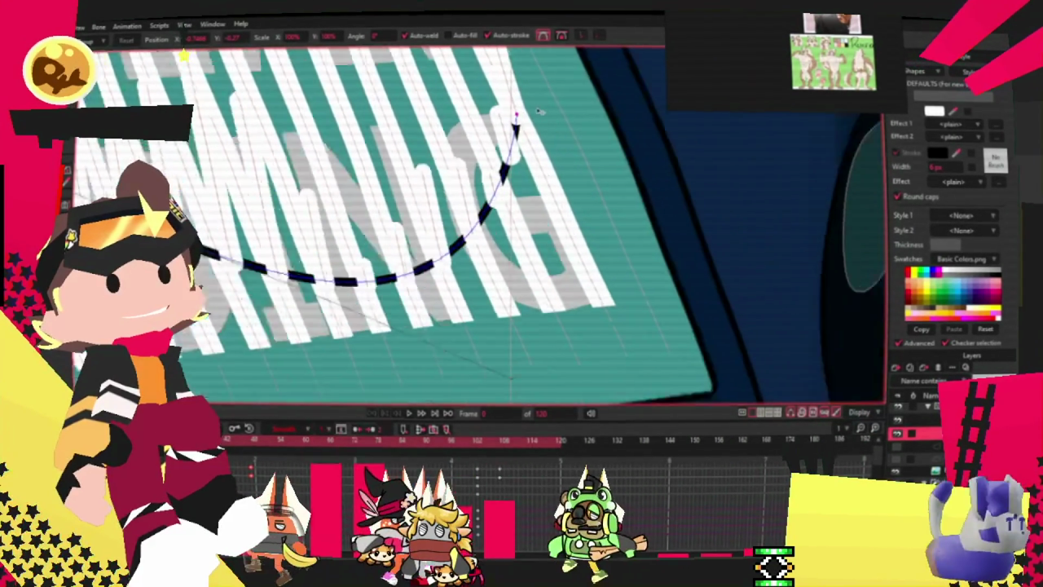
scroll(521, 220, up, 2)
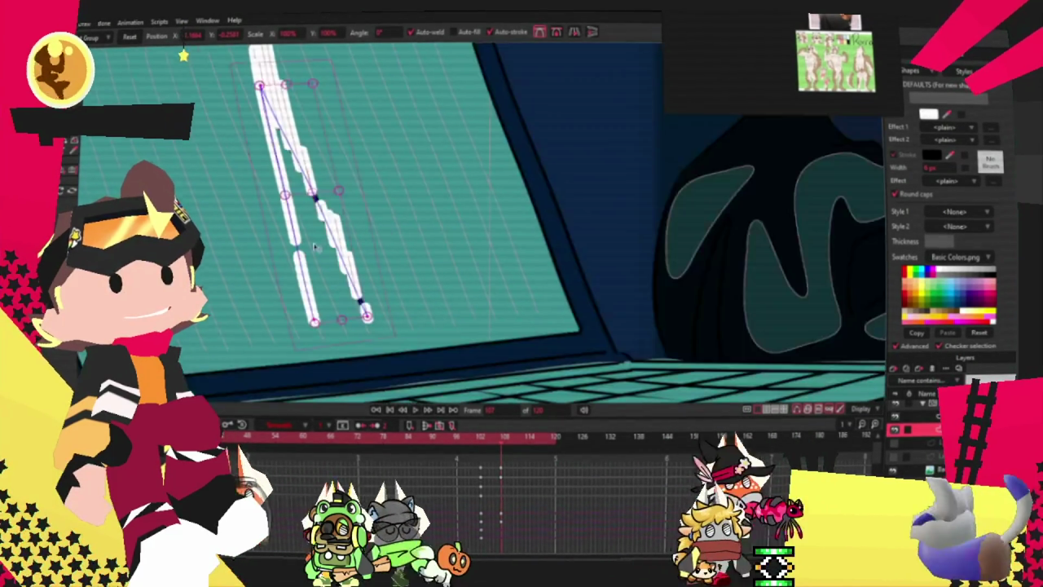
- Clear the point selection and drag the left stroke up-left to shorten it
key(Escape)
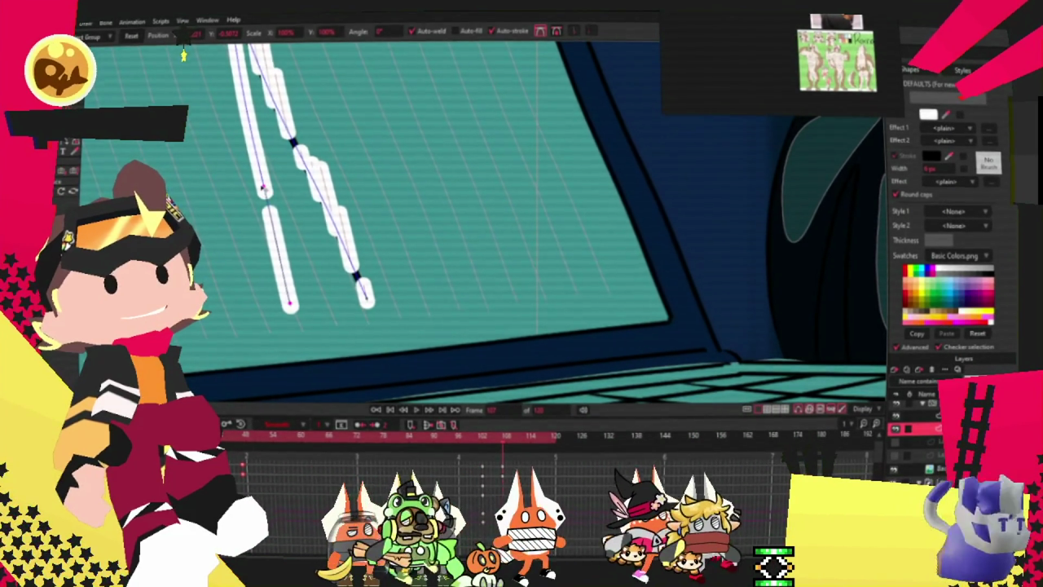
drag(289, 303, 187, 200)
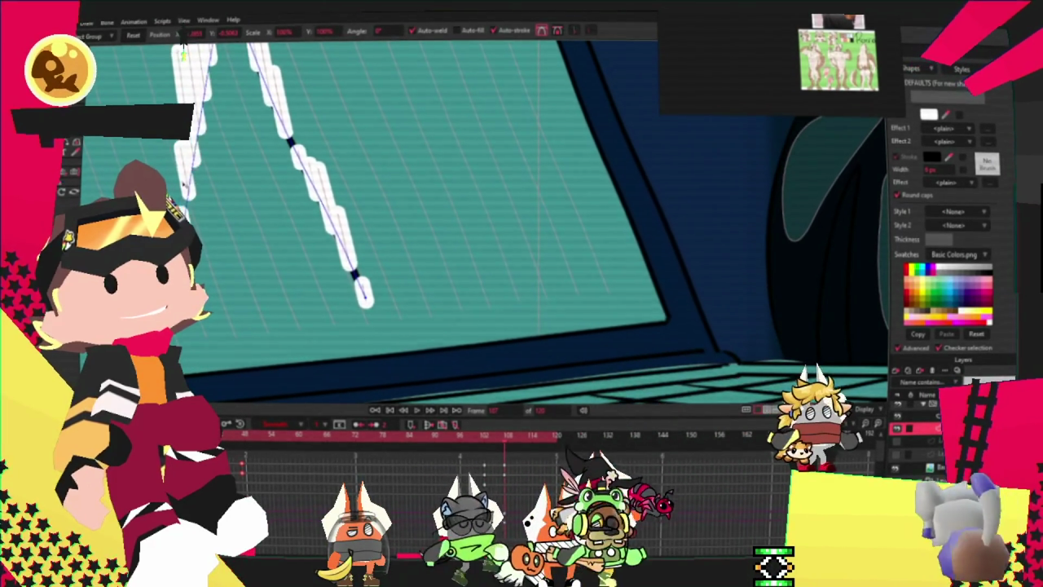
scroll(183, 53, up, 3)
scroll(184, 53, up, 3)
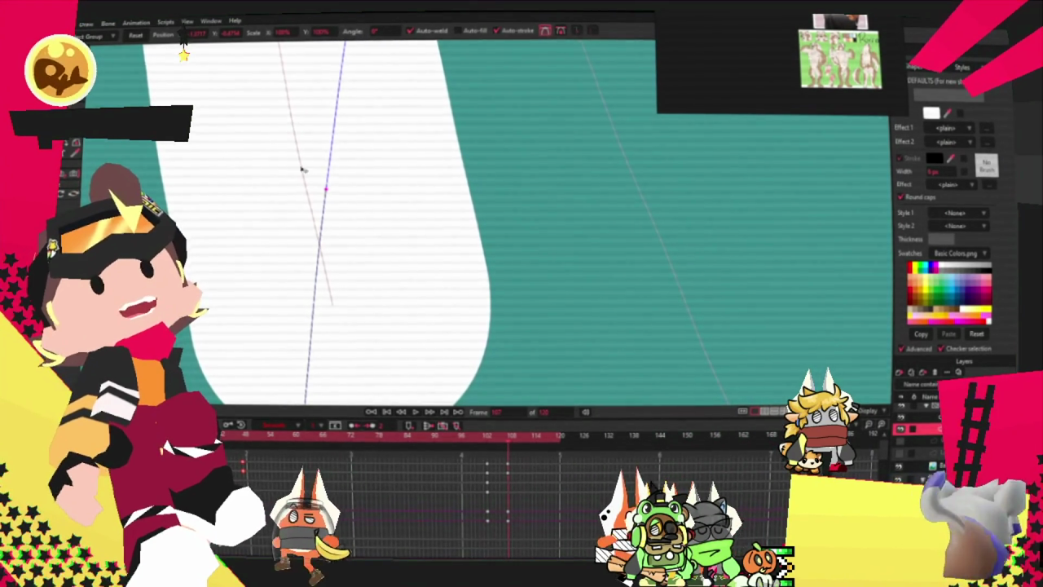
scroll(380, 192, down, 2)
scroll(351, 207, down, 2)
scroll(321, 222, down, 2)
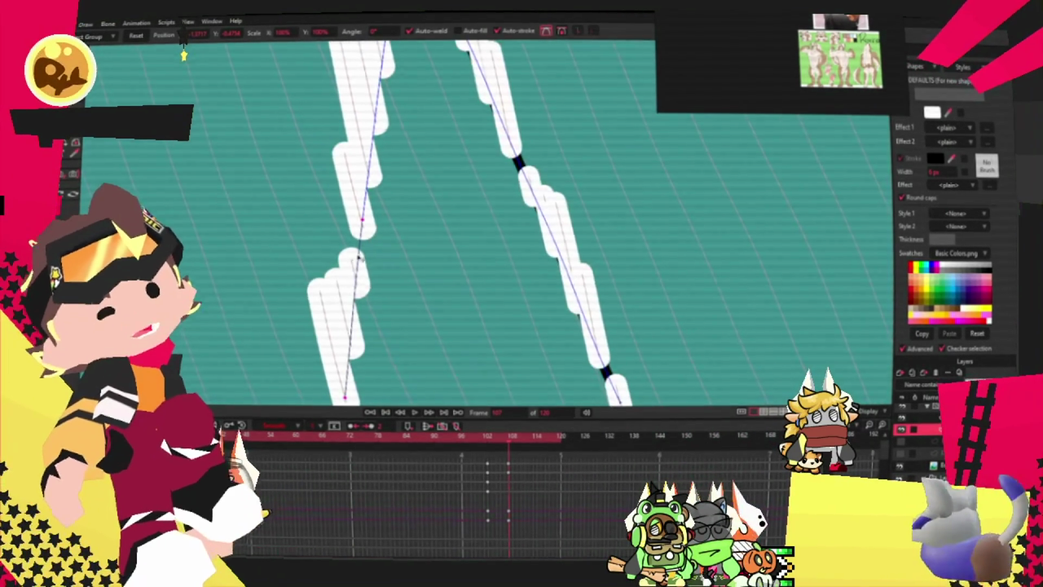
scroll(292, 237, down, 2)
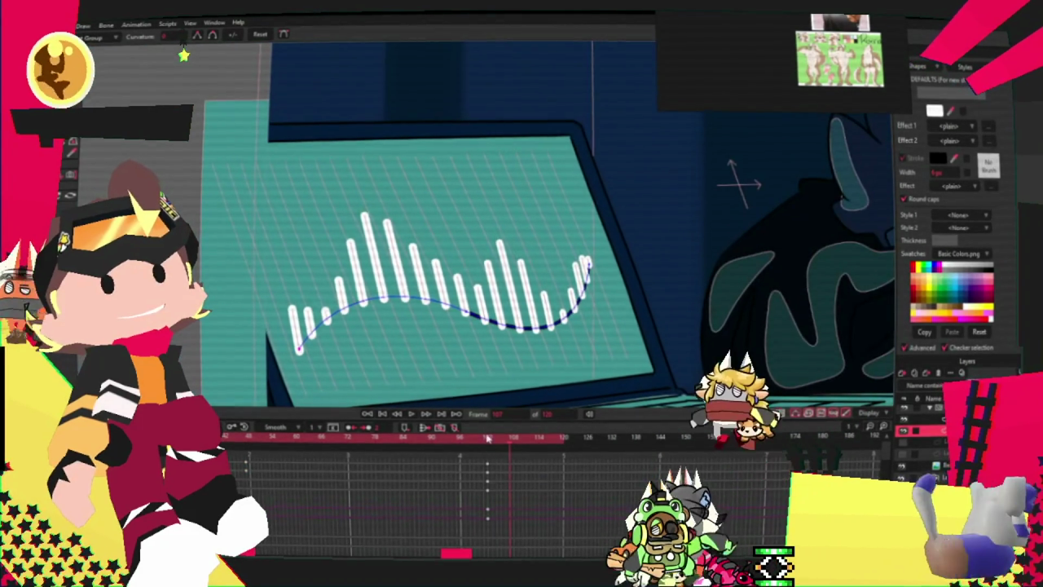
- Play the waveform animation twice, then rewind to the first frame
click(412, 415)
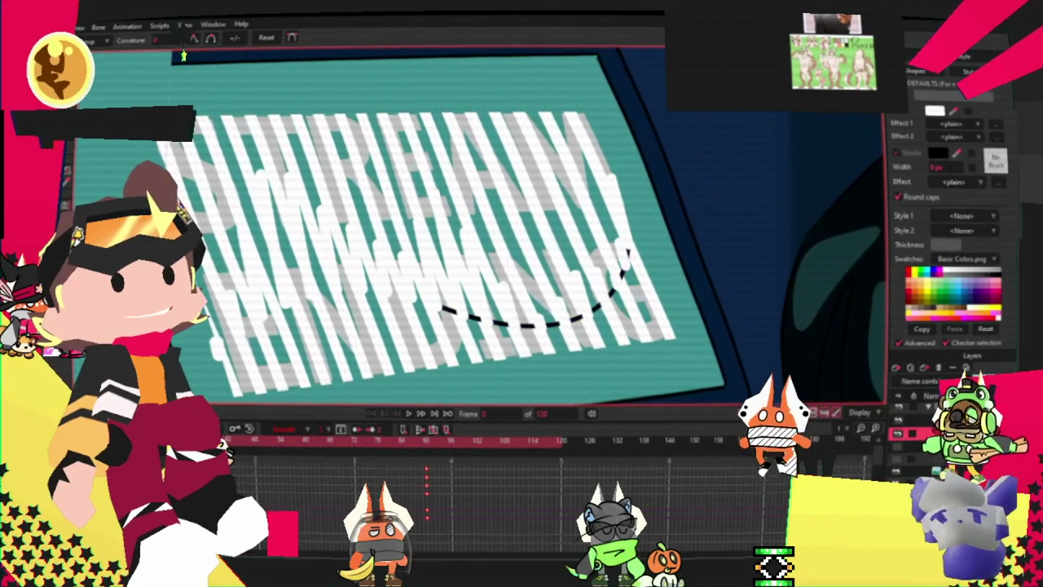
click(411, 414)
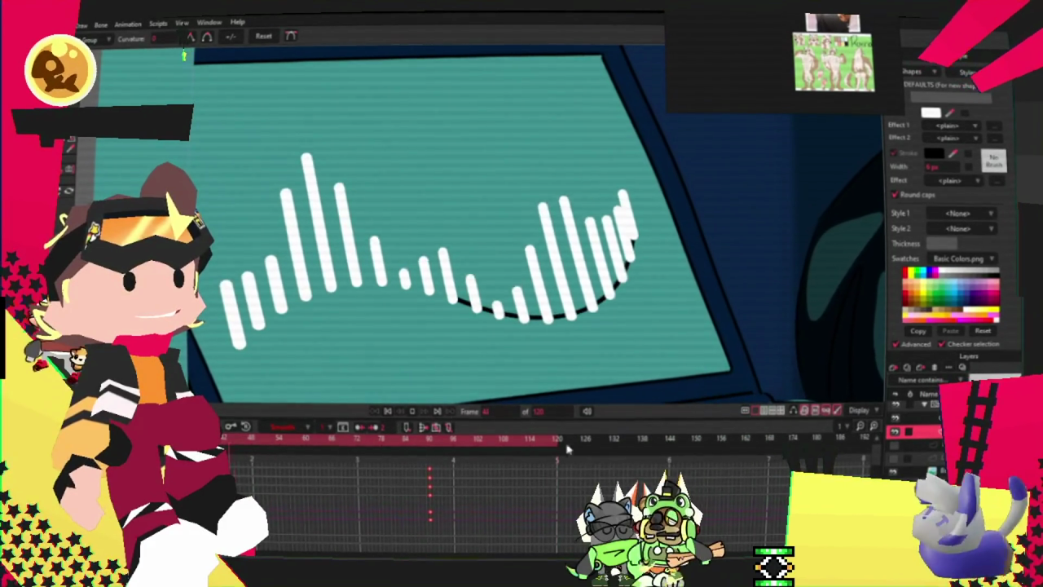
click(390, 410)
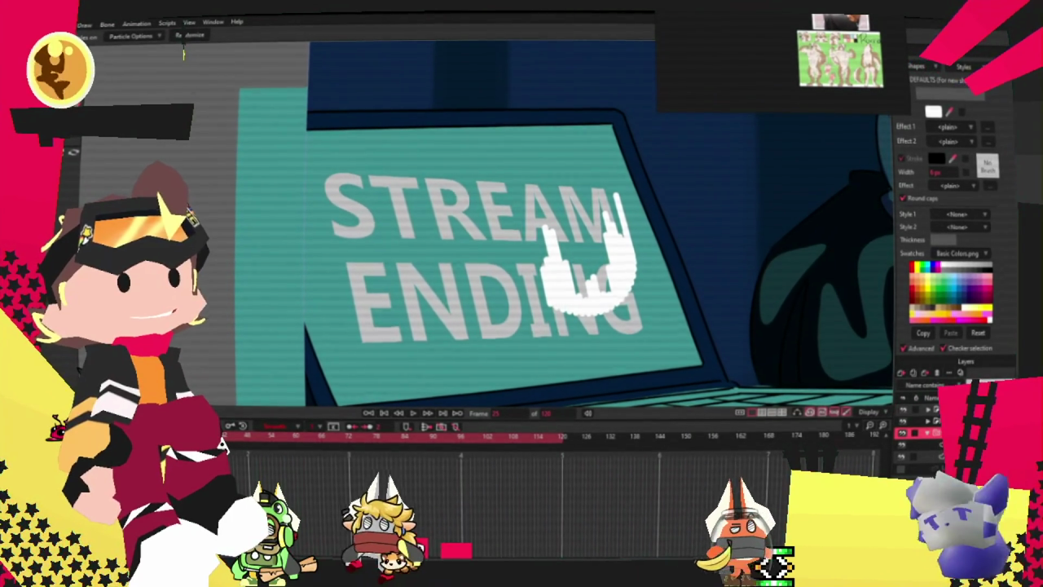
- Select another layer in the Layers panel to reveal its keyframes
click(921, 456)
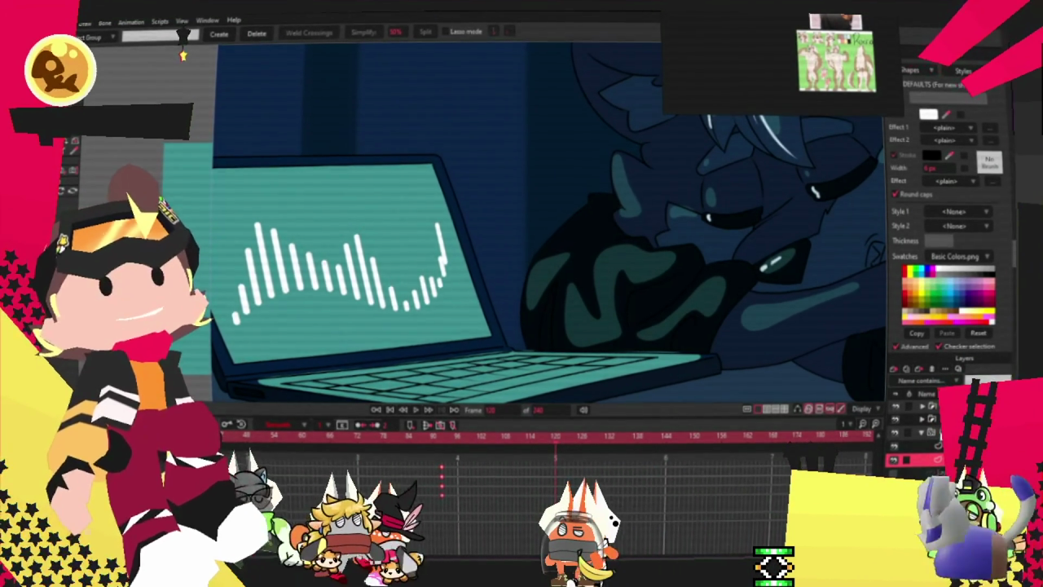
- Select the top layer, then the laptop waveform layer, and play the full scene
click(913, 405)
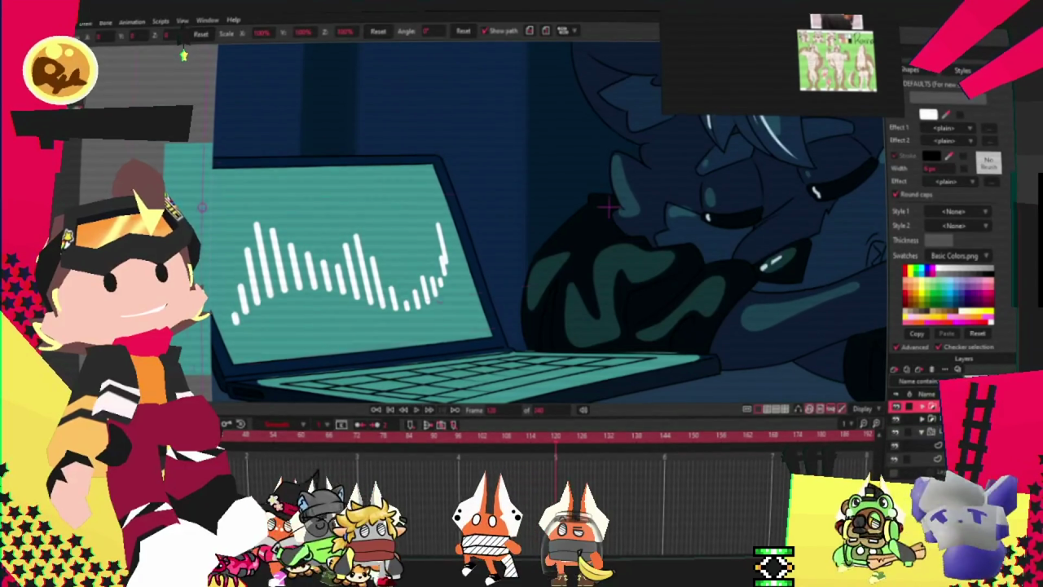
click(913, 459)
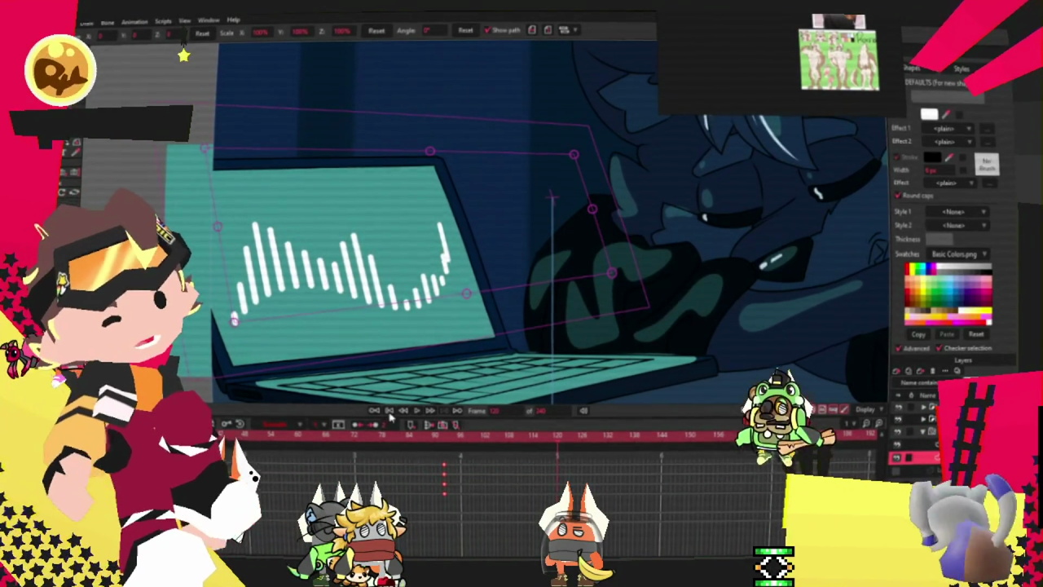
click(416, 412)
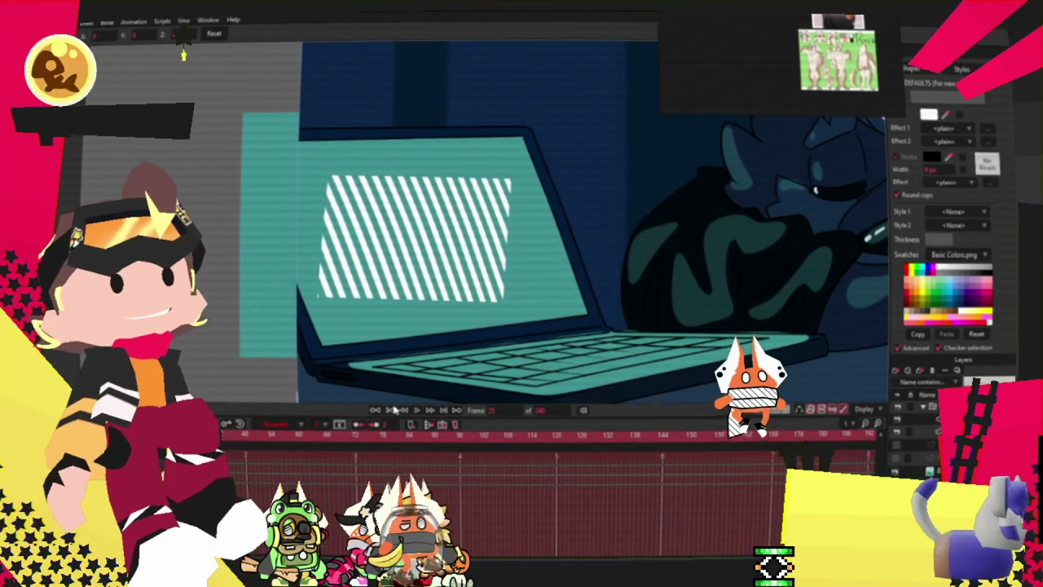
- Step the animation forward nine frames to inspect the waveform's opening frames
click(418, 414)
click(418, 414)
click(418, 414)
click(418, 414)
click(418, 414)
click(418, 414)
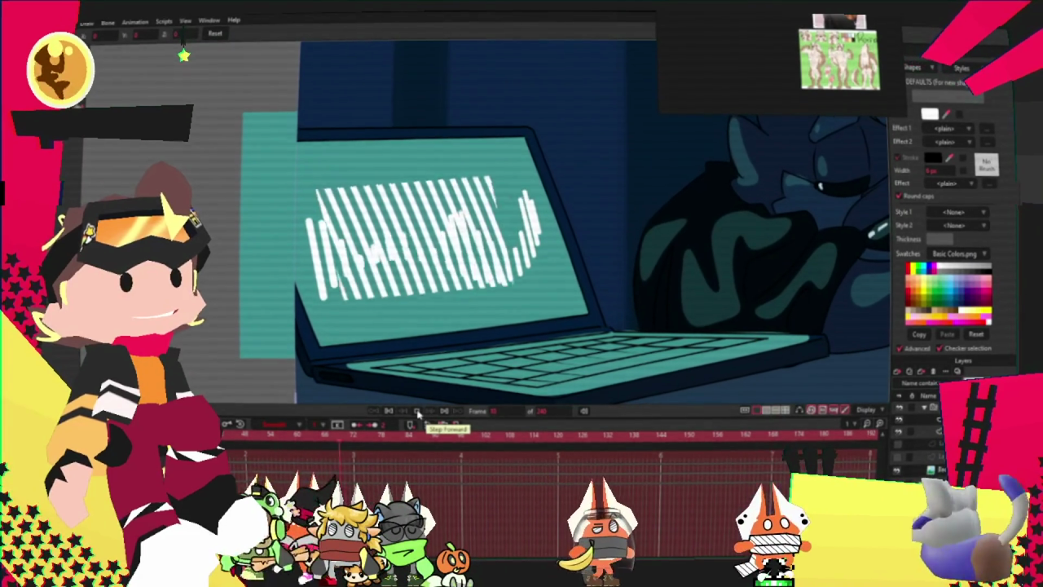
click(418, 414)
click(418, 414)
click(418, 414)
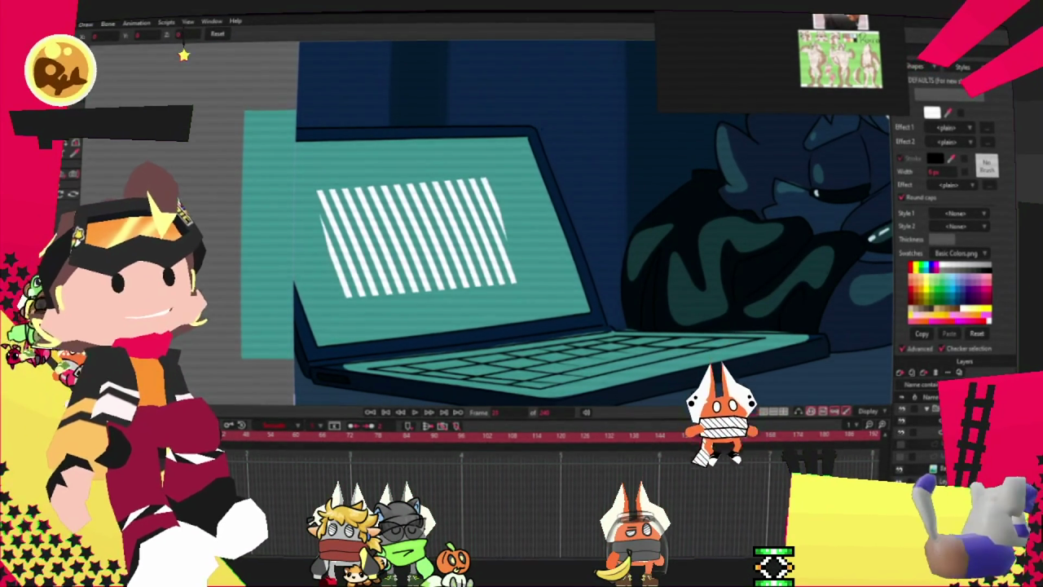
- Switch to Transform Layer, rewind and replay, then step frame by frame through the waveform's growth
key(m)
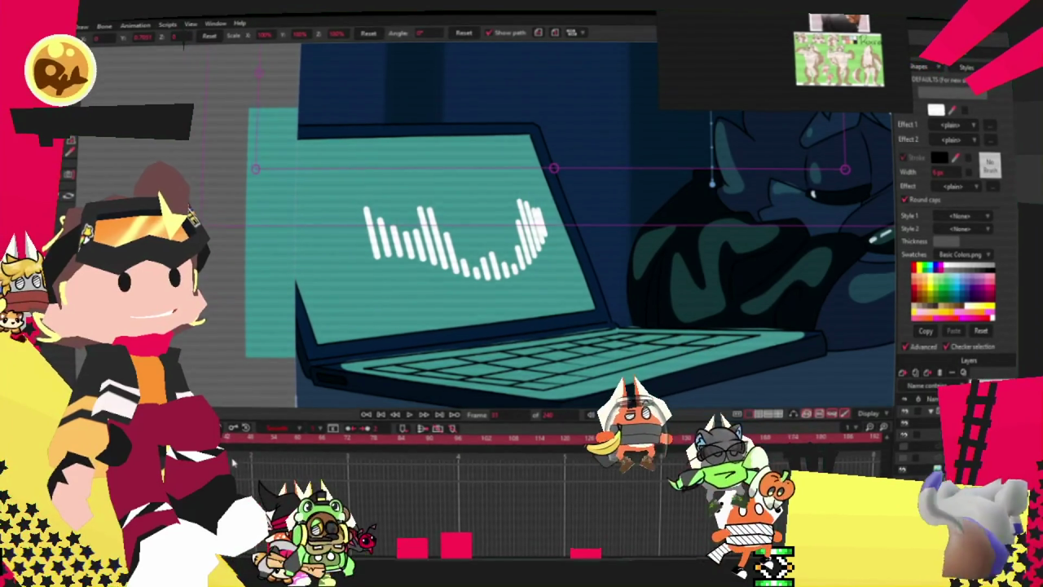
click(416, 412)
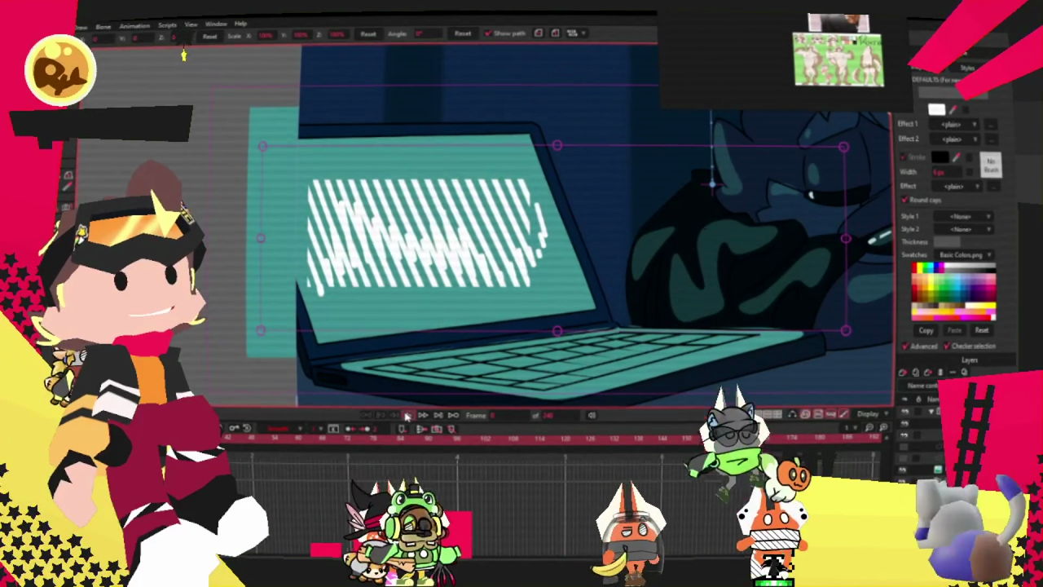
click(408, 414)
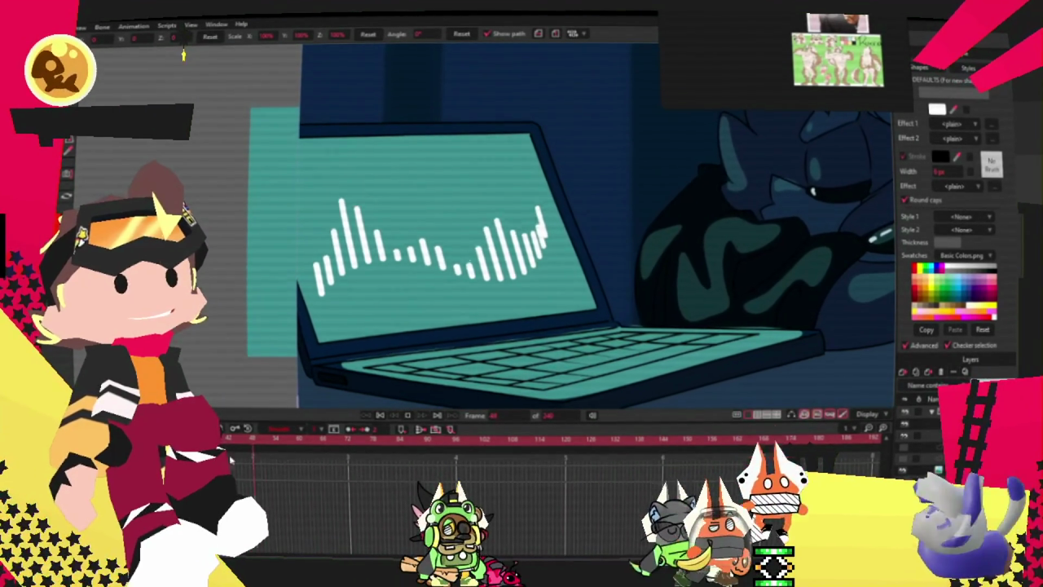
click(408, 415)
key(Right)
key(Right)
key(Right)
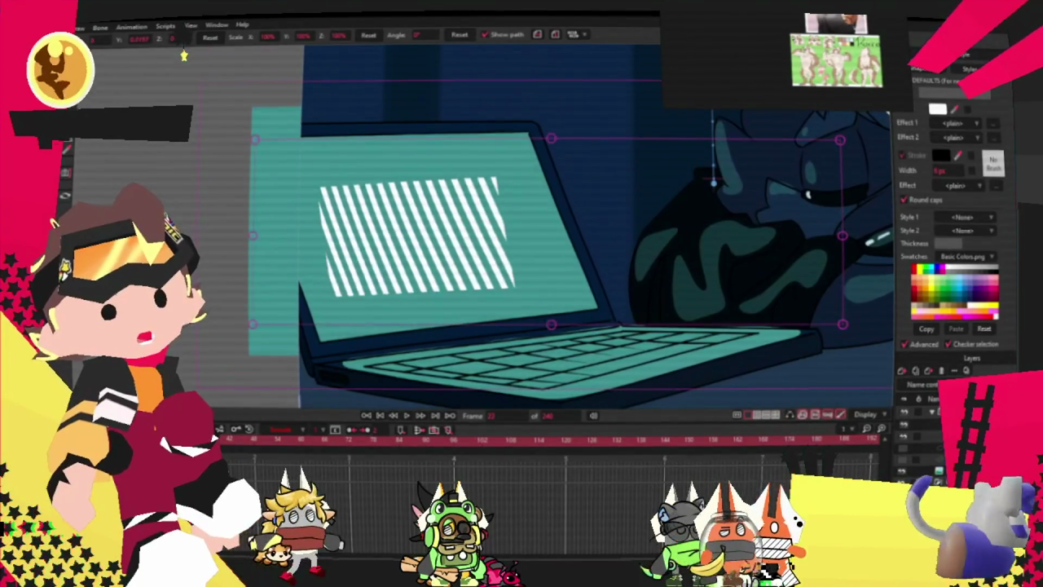
key(Right)
key(Right)
key(Right)
key(Right)
key(Right)
key(Right)
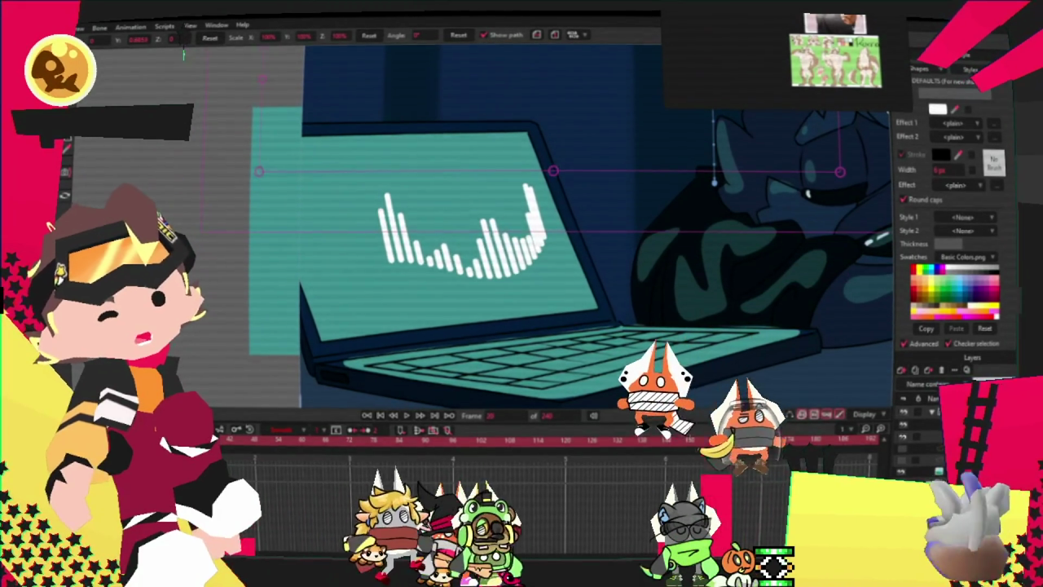
key(Right)
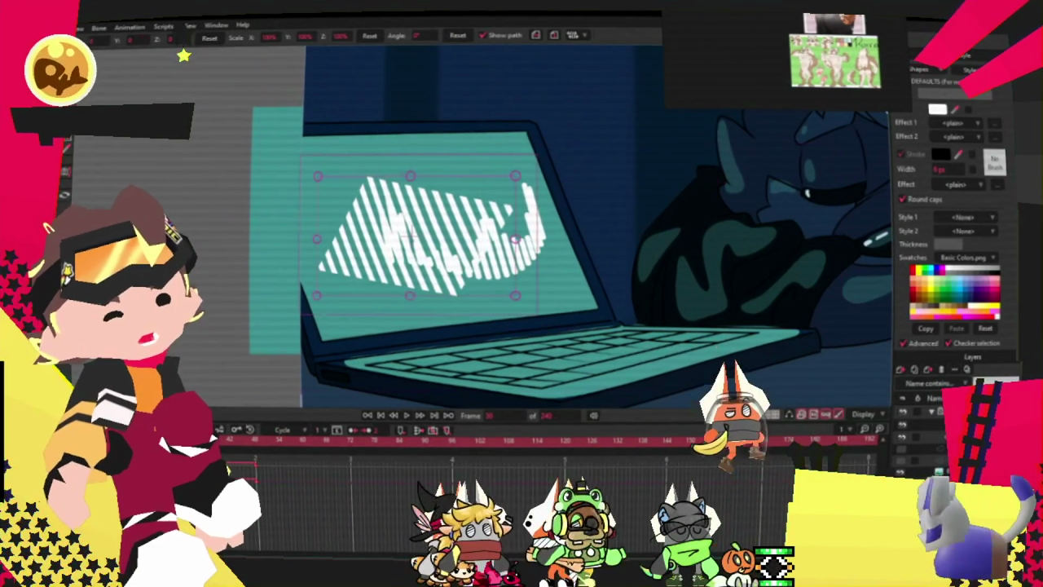
key(Left)
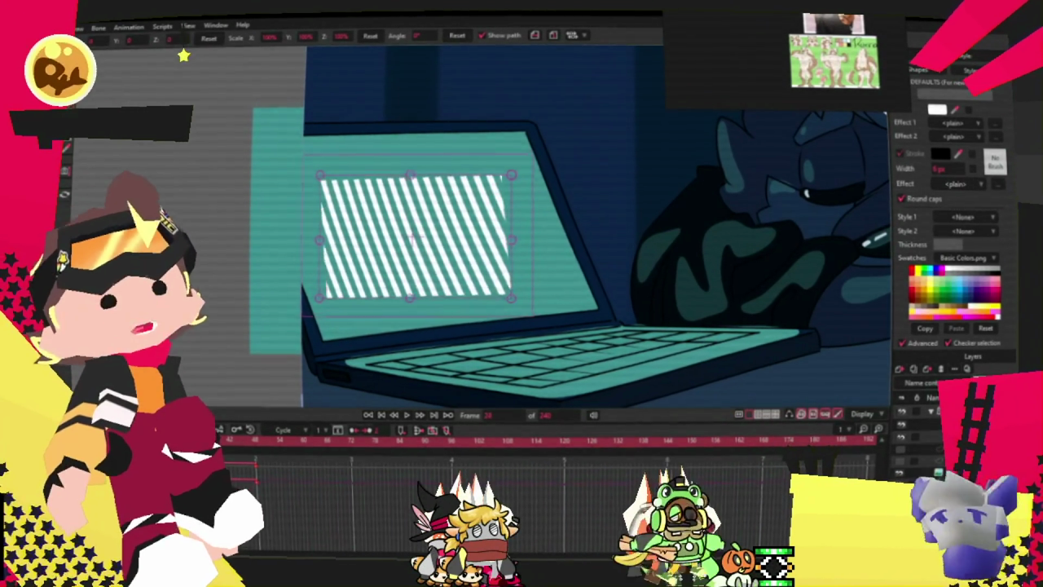
key(Right)
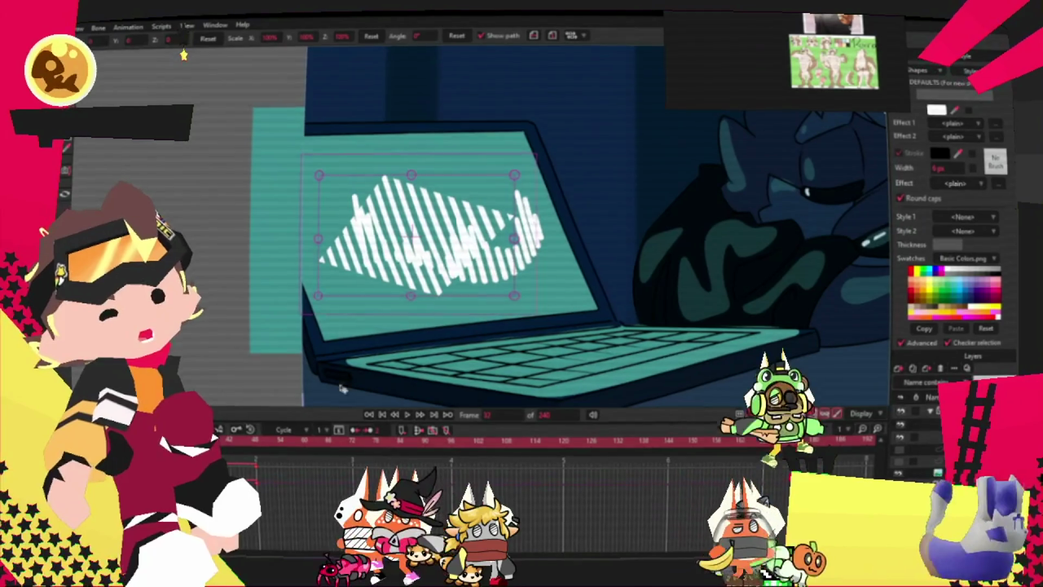
key(Right)
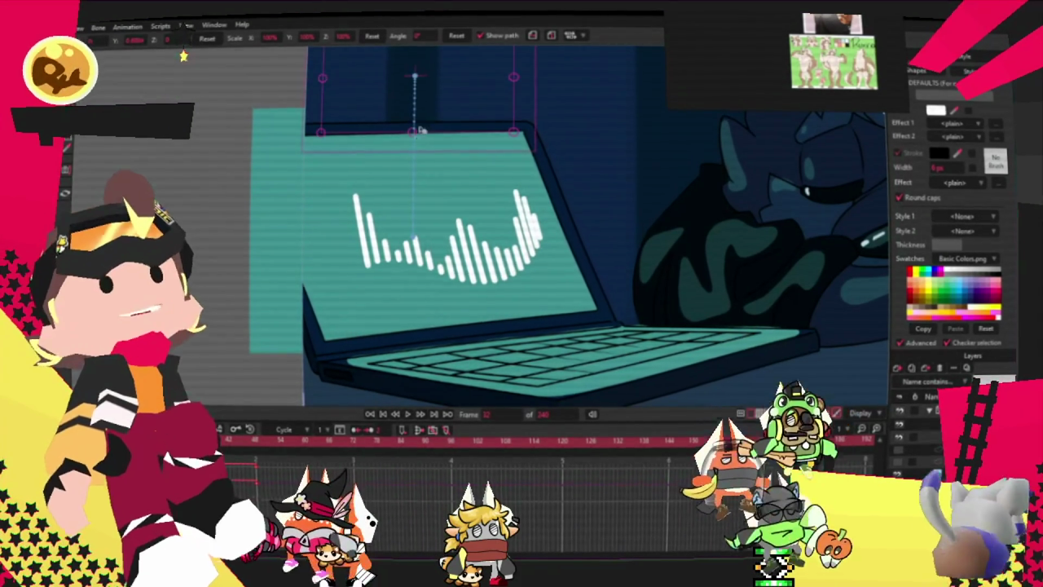
- Move the waveform layer up and to the left, then review nearby frames
drag(420, 130, 380, 122)
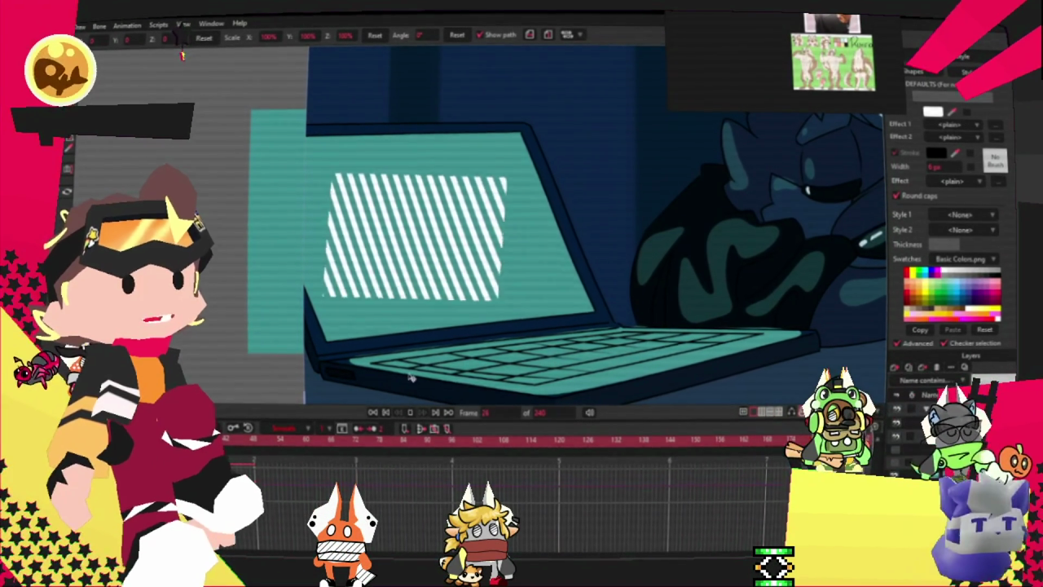
key(Right)
key(Right)
key(Right)
key(Right)
key(Right)
key(Right)
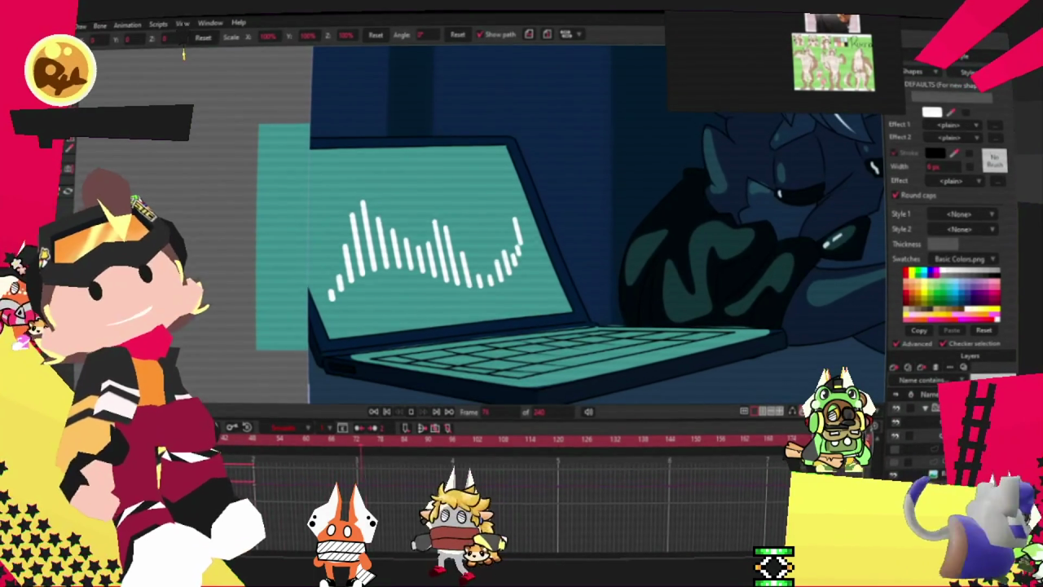
key(space)
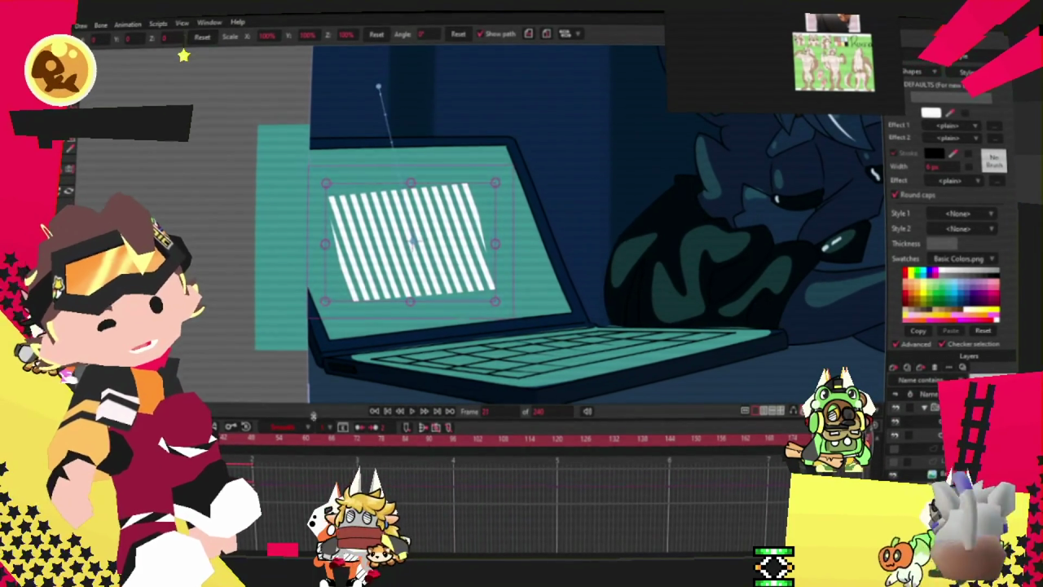
- Move the striped screen shape down onto the laptop display and preview the morph
drag(494, 301, 502, 306)
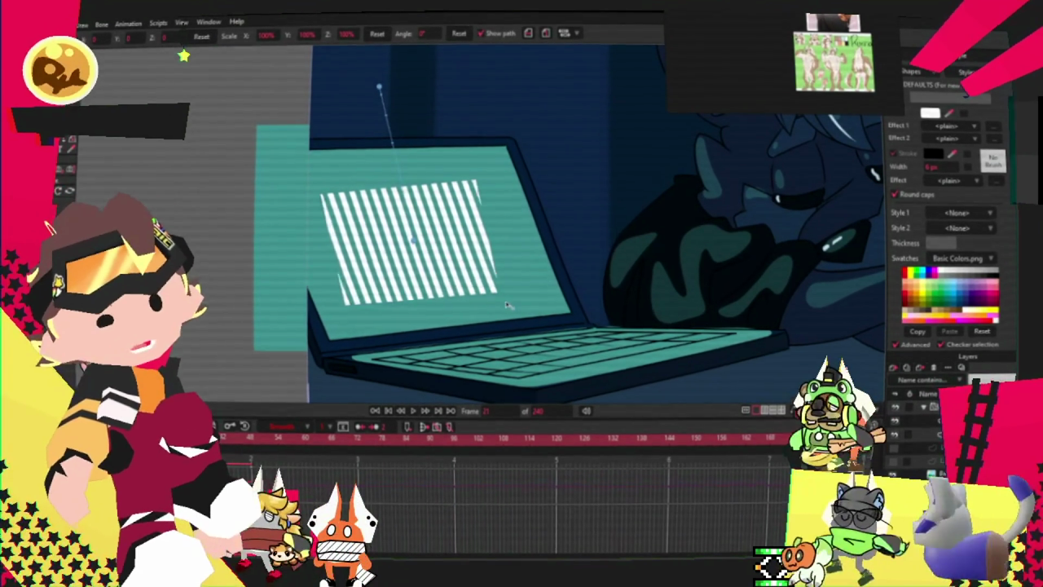
key(ctrl+z)
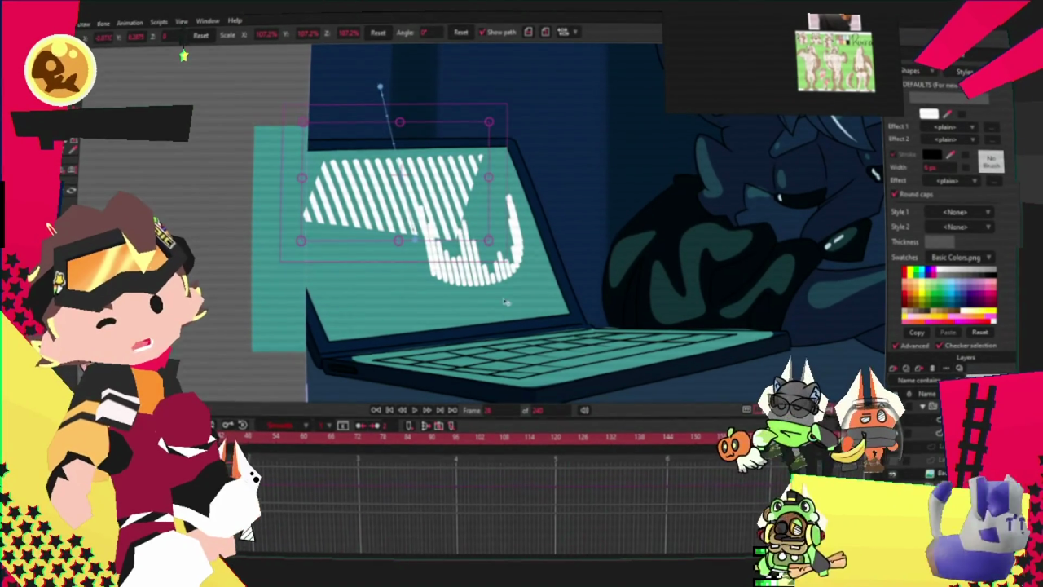
drag(443, 281, 458, 342)
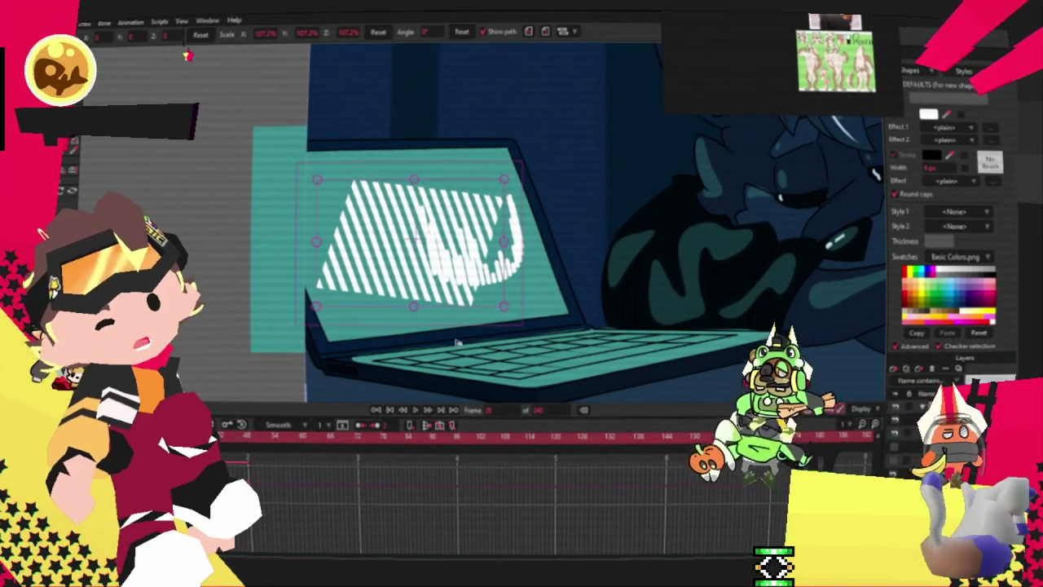
key(space)
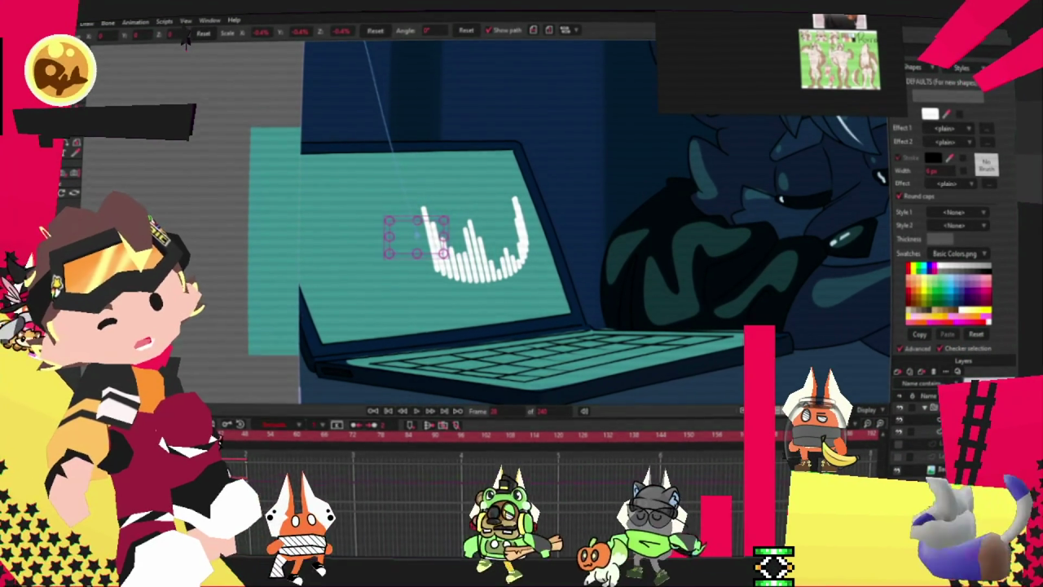
- Preview the animation, stopping at the start and replaying it
click(417, 411)
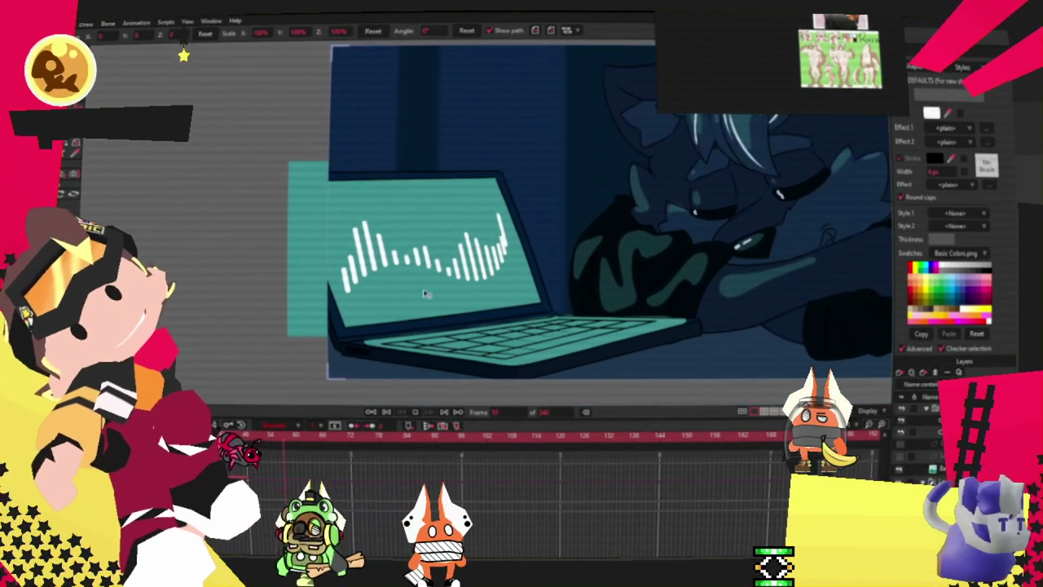
click(386, 414)
click(417, 414)
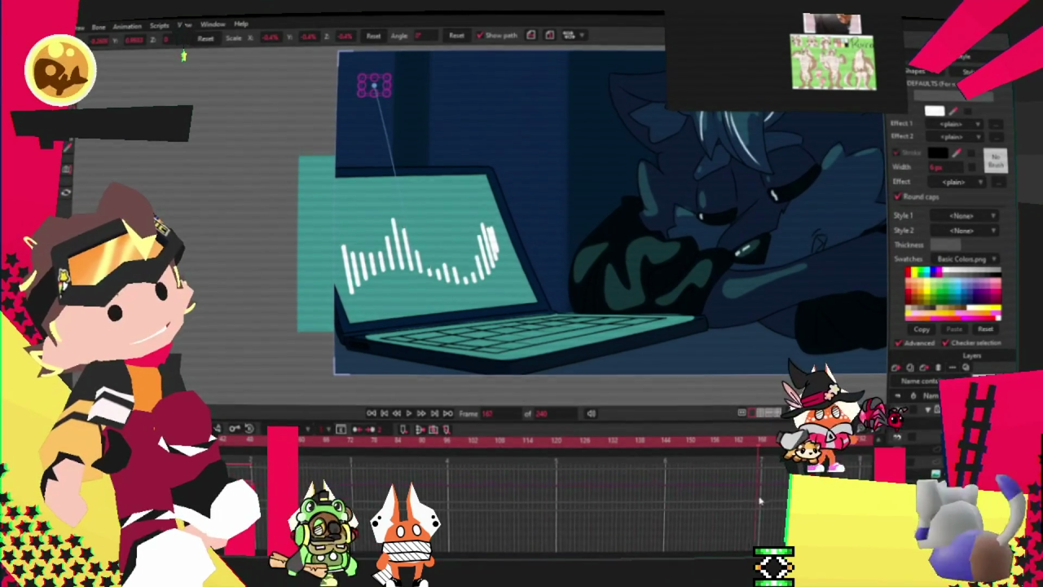
- Select the laptop layer and drag its keyframe column later in the timeline
click(586, 200)
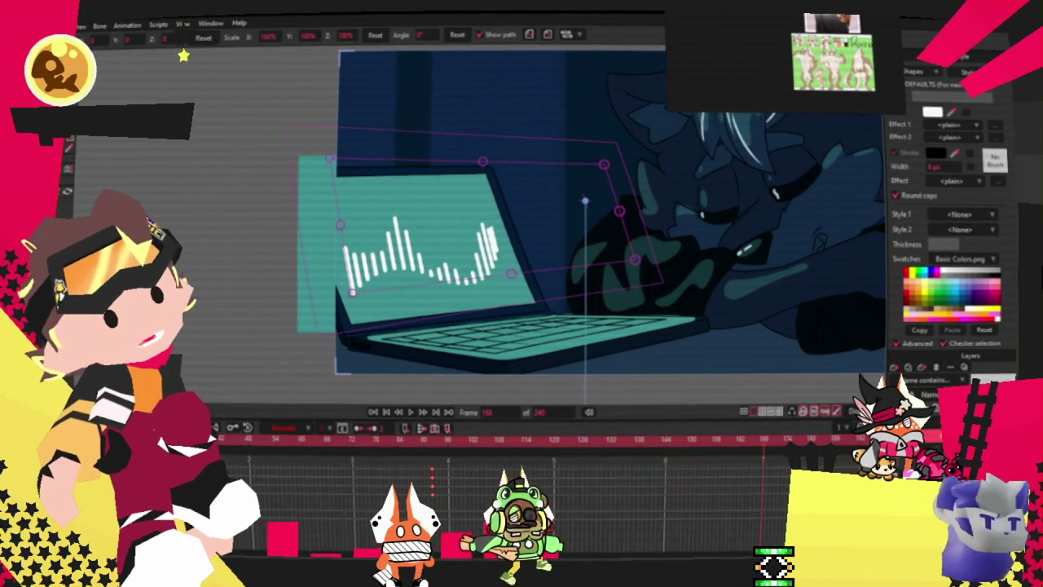
click(582, 194)
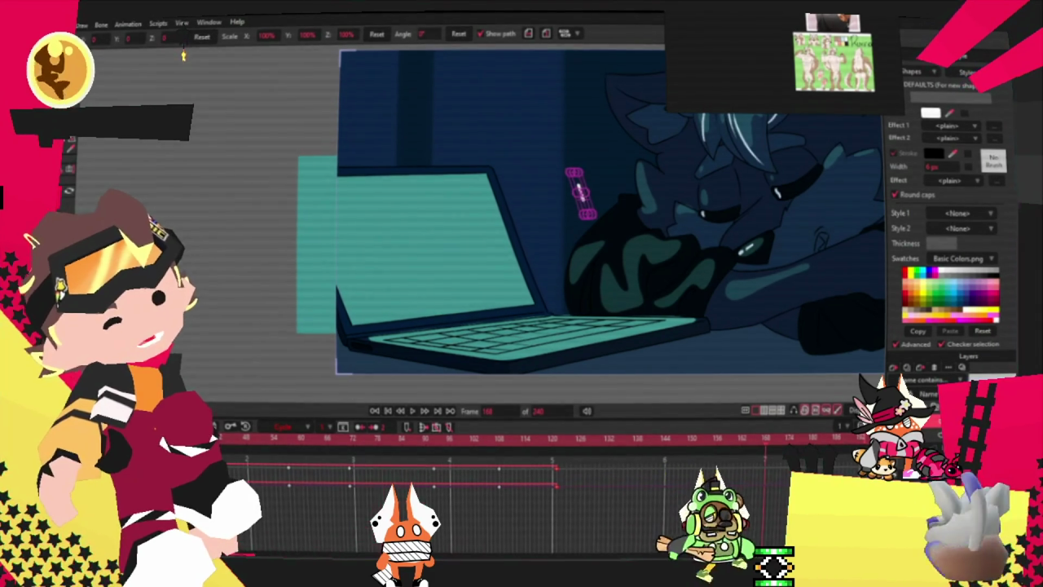
key(ctrl+z)
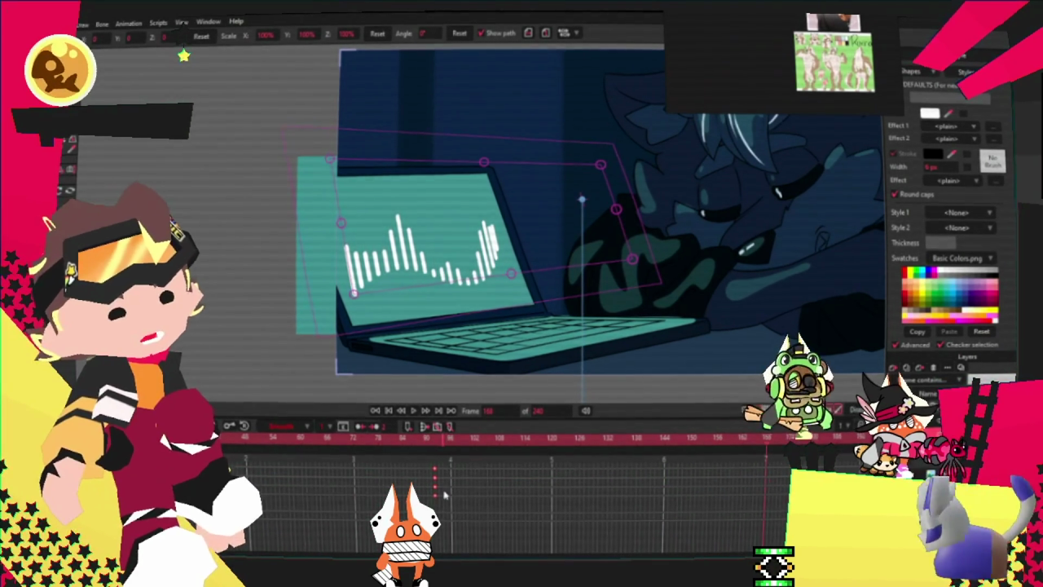
click(436, 496)
drag(446, 487, 615, 487)
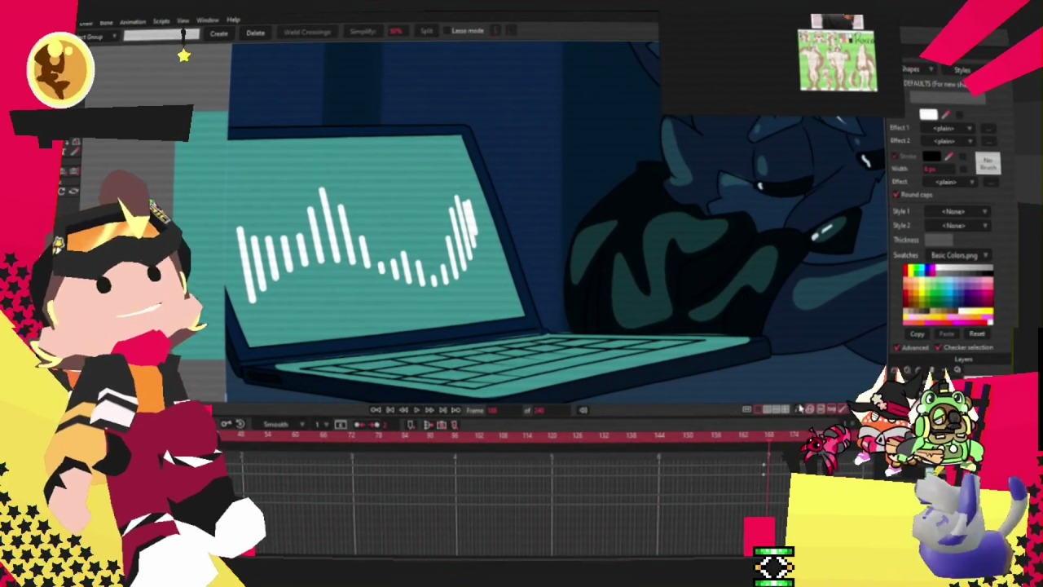
- At frame 174, drag the bars' curve points into an arch, then shift them left on the next frame
scroll(517, 253, up, 3)
key(t)
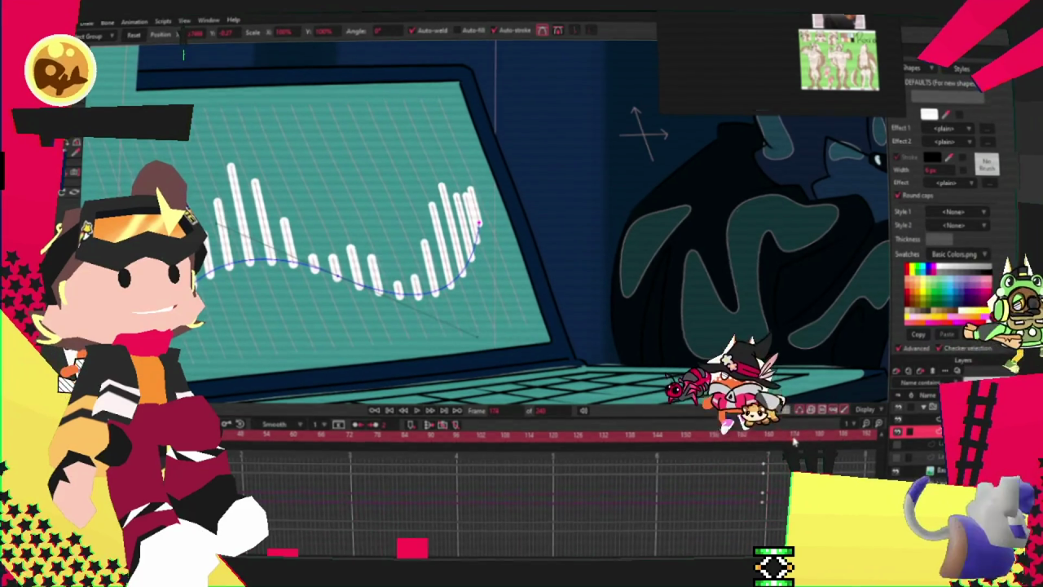
key(ctrl+Right)
mouse_move(335, 279)
mouse_down()
mouse_move(233, 192)
mouse_move(229, 234)
mouse_up()
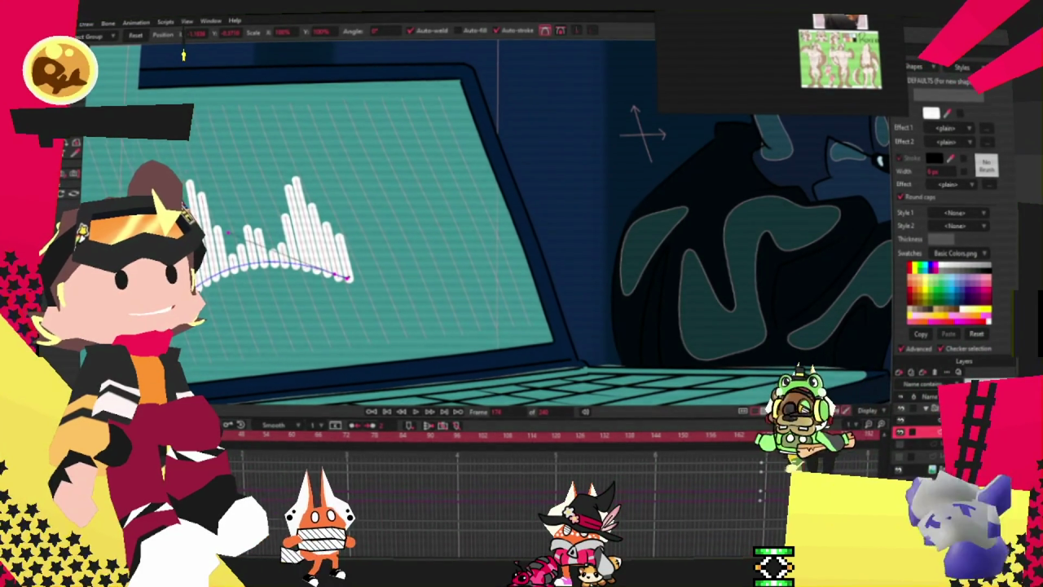
key(ctrl+Right)
drag(229, 234, 218, 238)
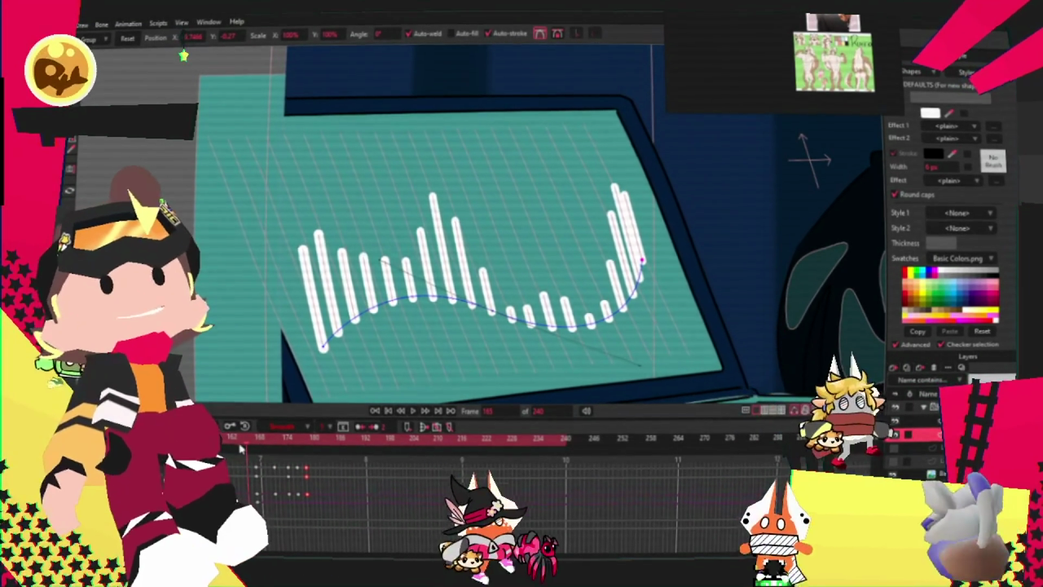
- Scrub through frames 171 to 177 to check the bars' motion, then play the animation
drag(244, 440, 255, 446)
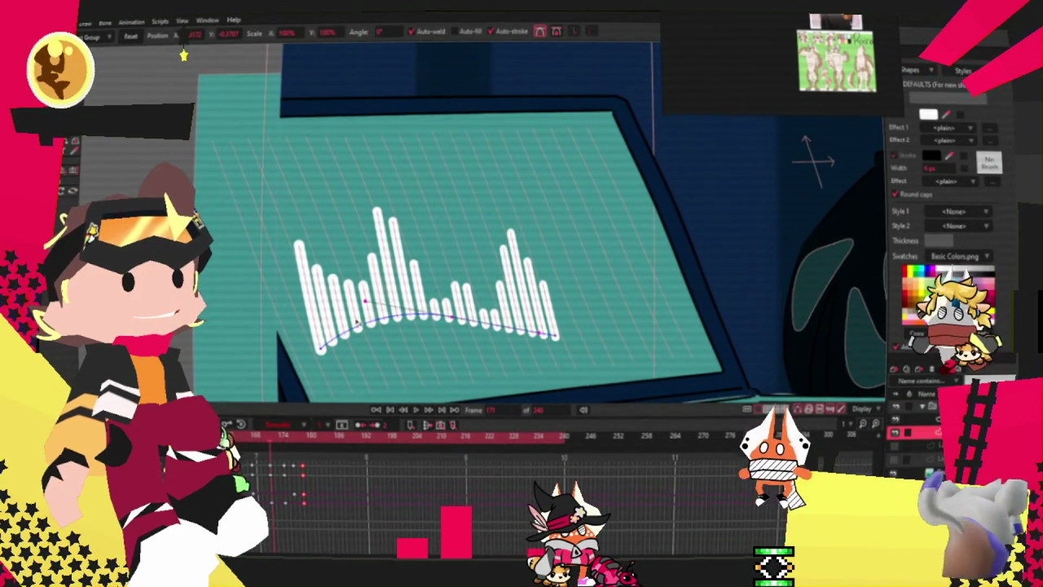
drag(255, 447, 277, 437)
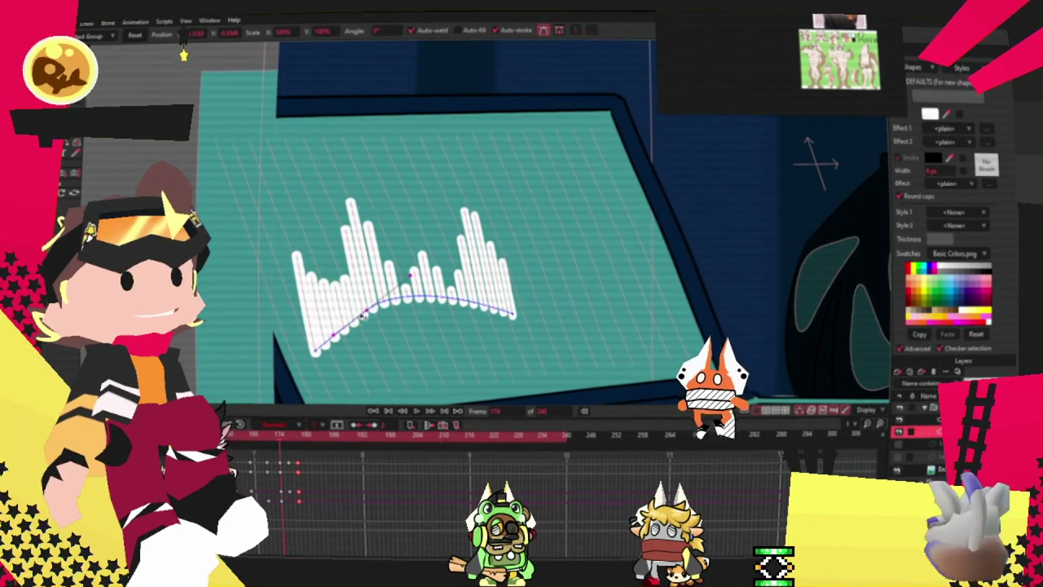
drag(277, 437, 274, 438)
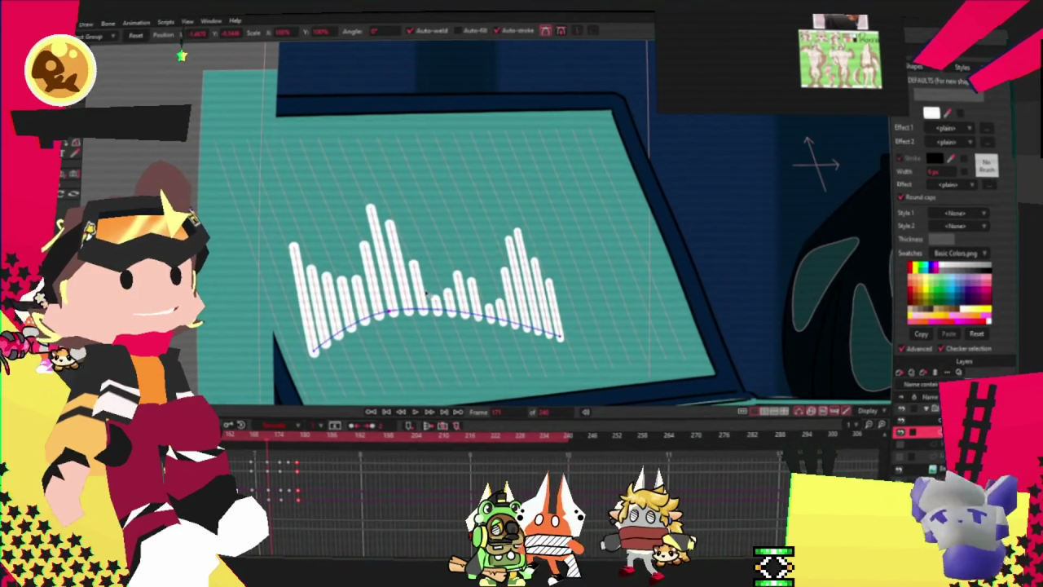
mouse_move(271, 439)
mouse_down()
mouse_move(293, 441)
mouse_move(270, 440)
mouse_up()
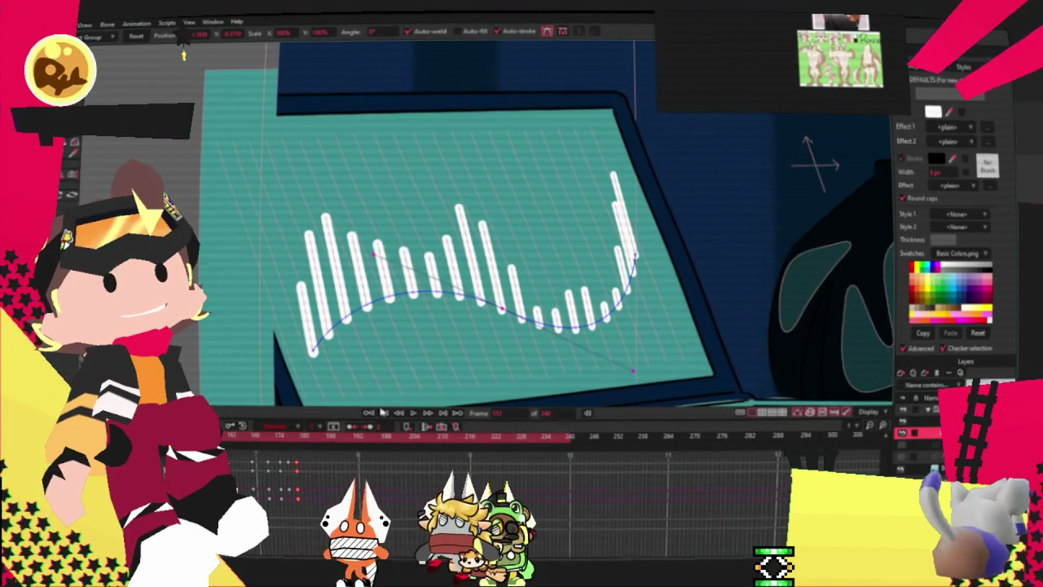
key(space)
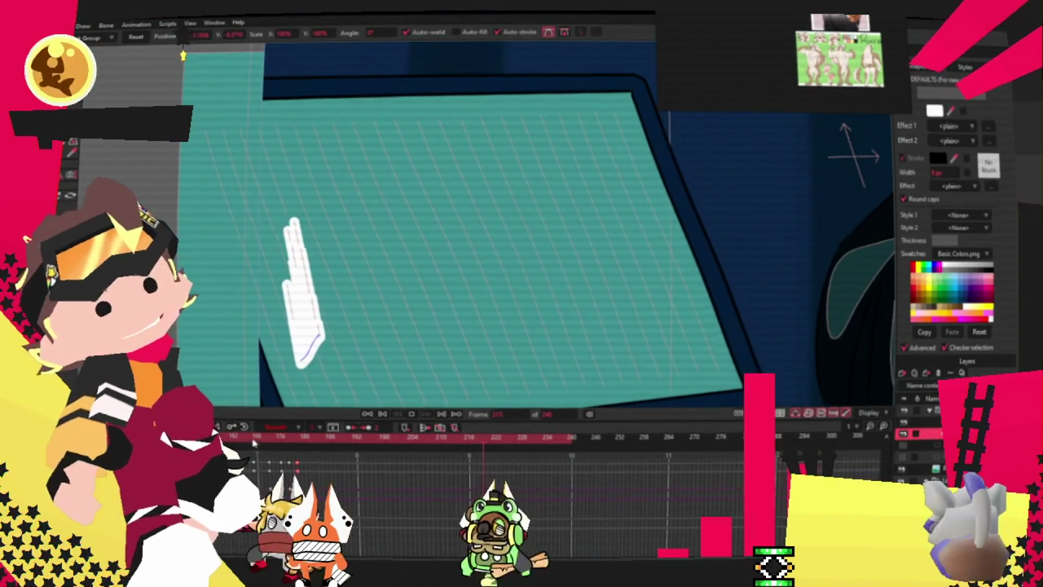
- Replay the animation from the start and stop at frame 177
click(257, 439)
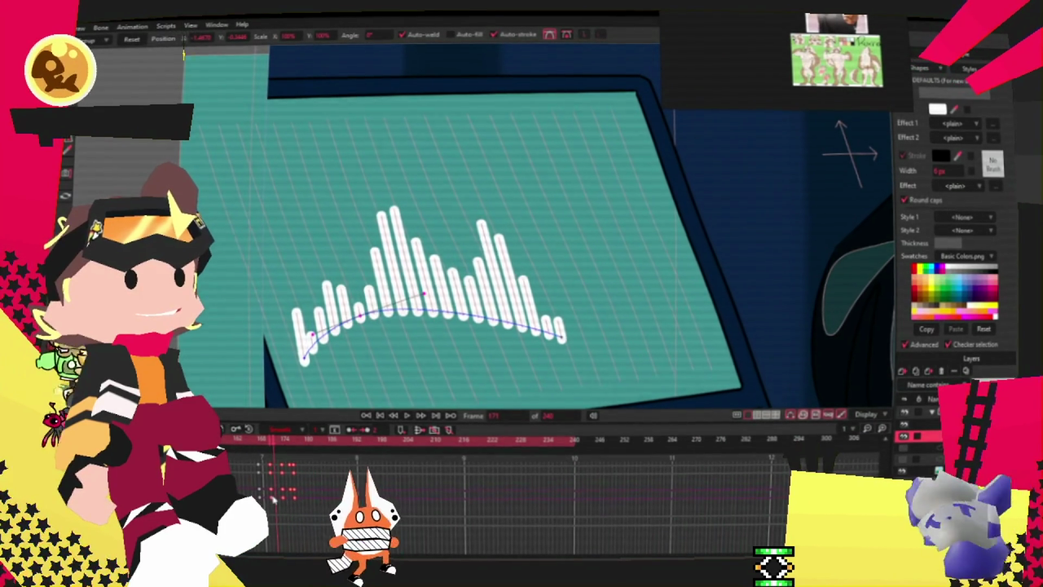
click(410, 417)
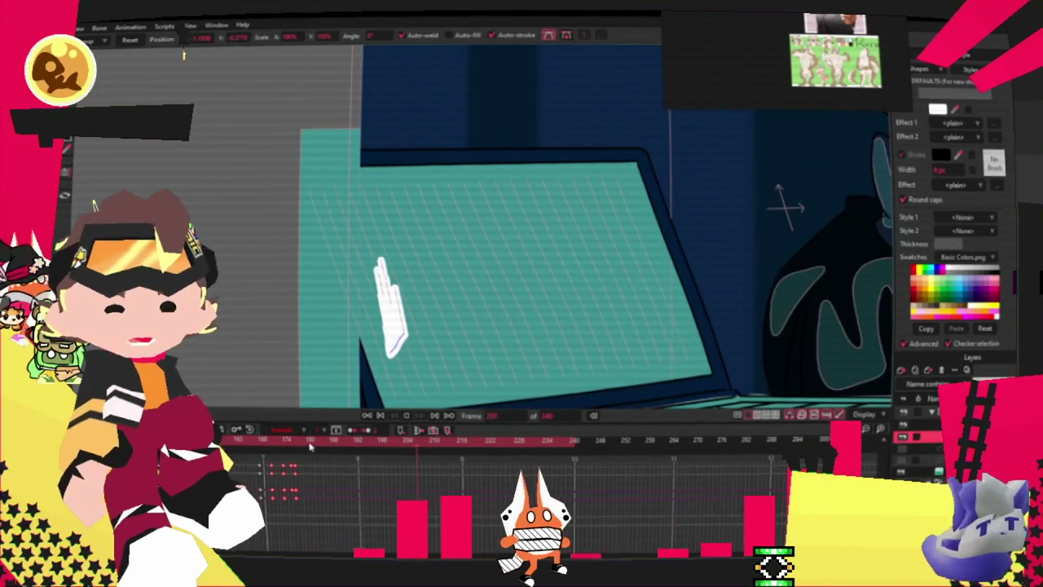
click(300, 440)
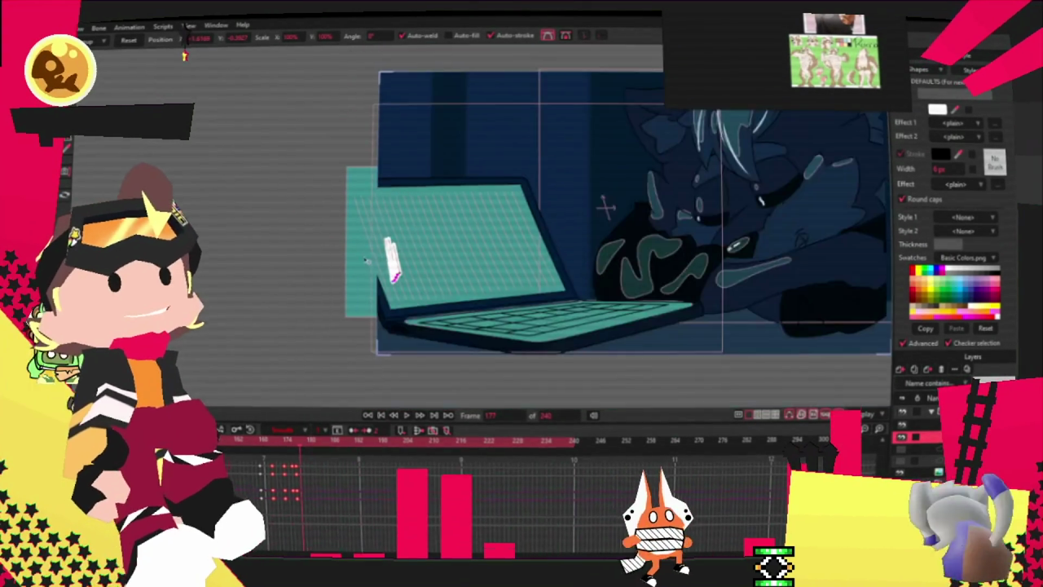
- At frame 177, move the hand layer left off the laptop screen, then return to an earlier waveform frame
key(m)
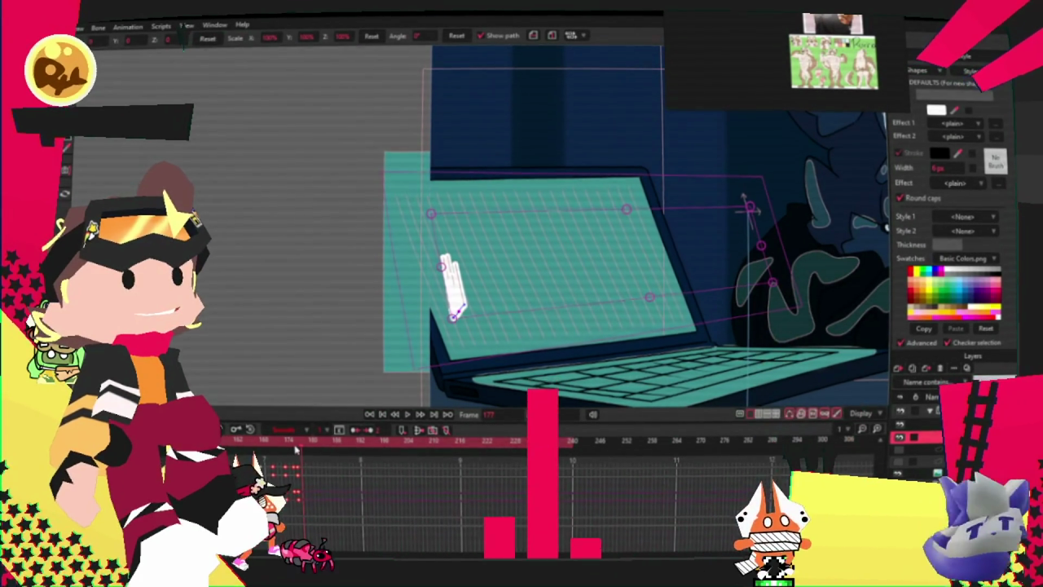
key(Left)
key(Left)
key(Right)
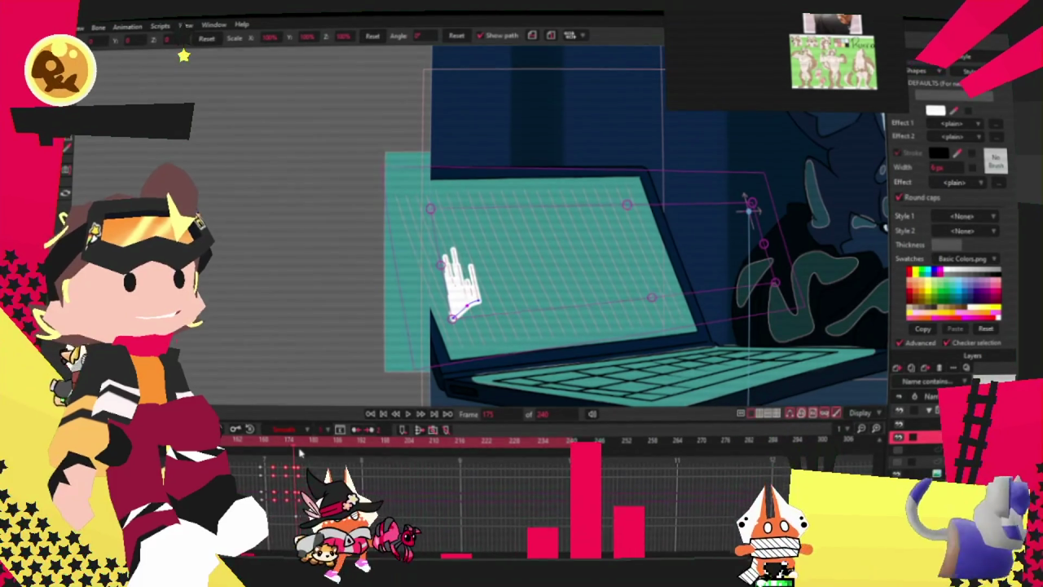
key(Right)
drag(526, 263, 338, 260)
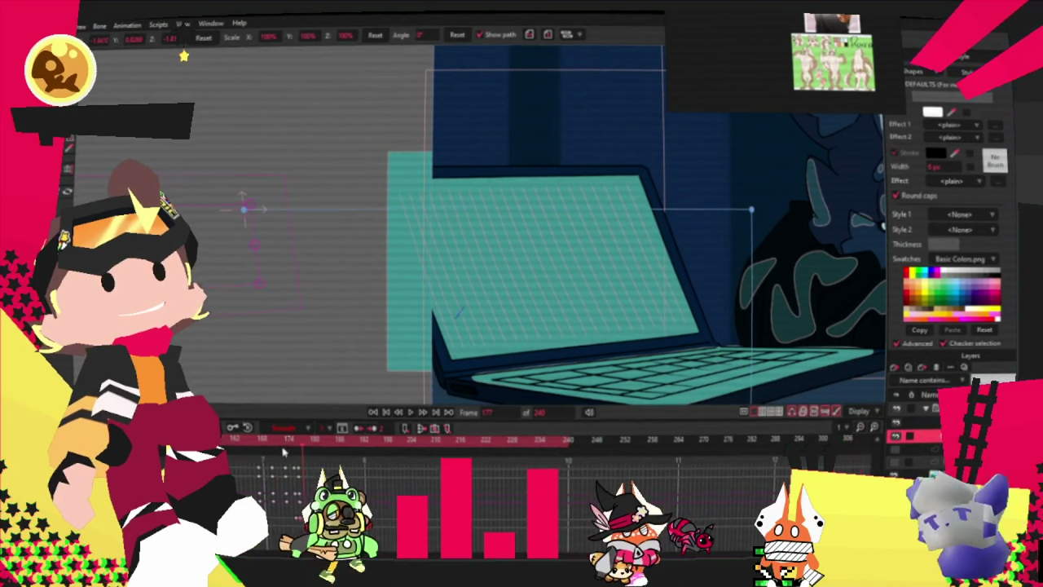
click(388, 410)
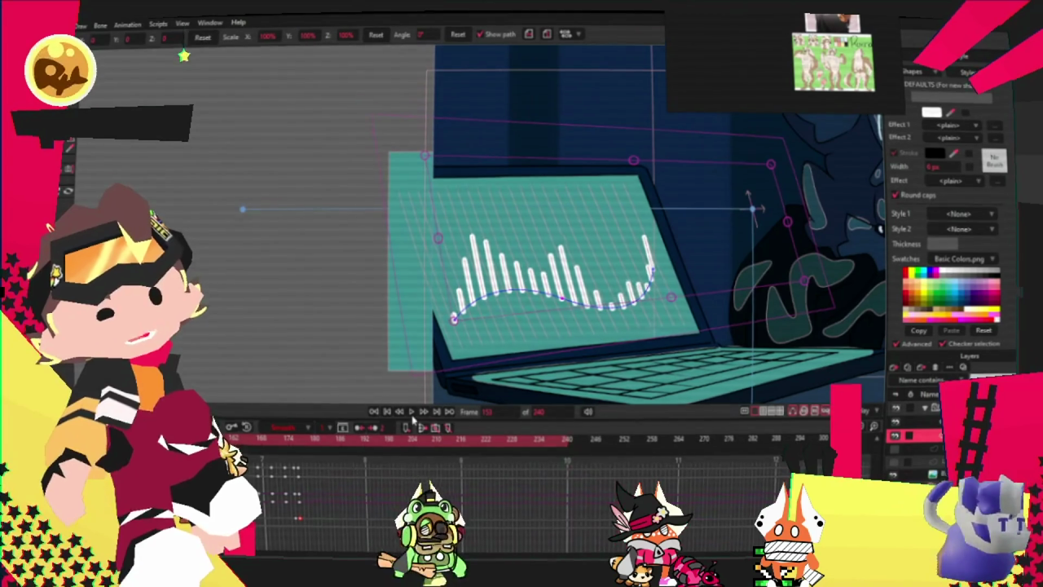
- At about frame 172, bend the bars' spline into a dip with a tall centre peak, then scrub to check
click(412, 413)
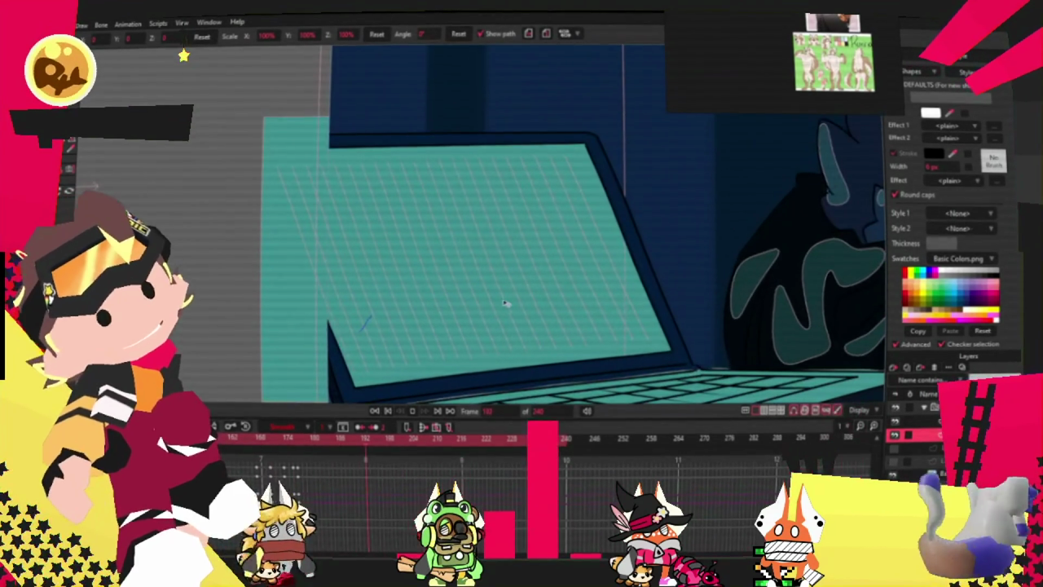
drag(293, 440, 267, 449)
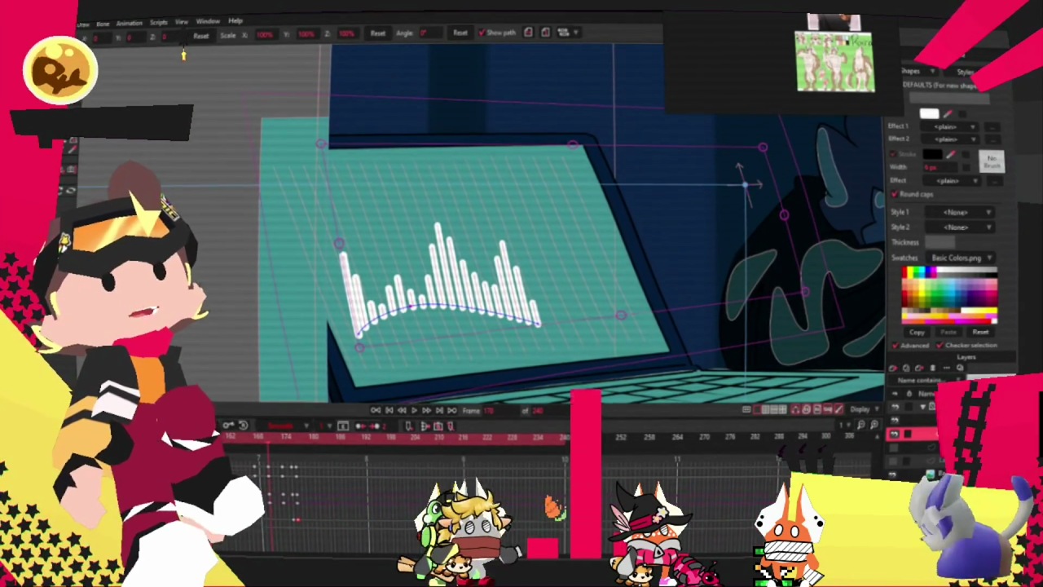
key(t)
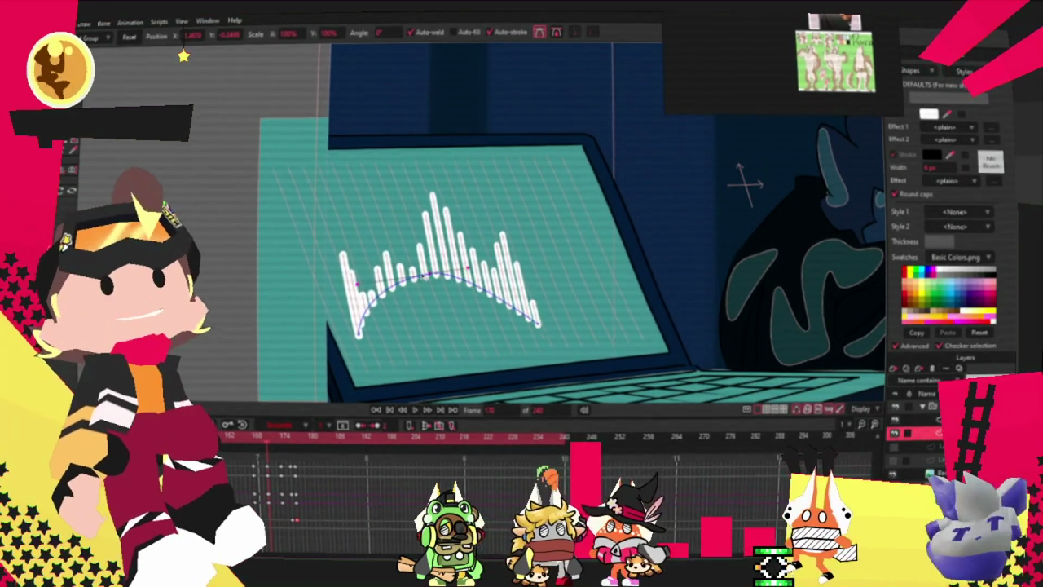
drag(440, 281, 469, 363)
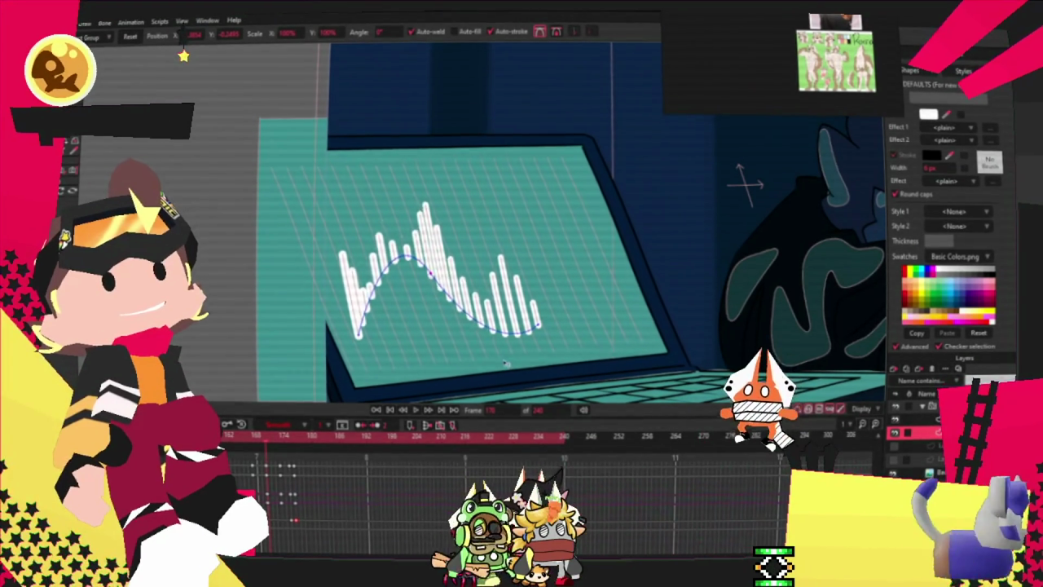
drag(414, 306, 457, 314)
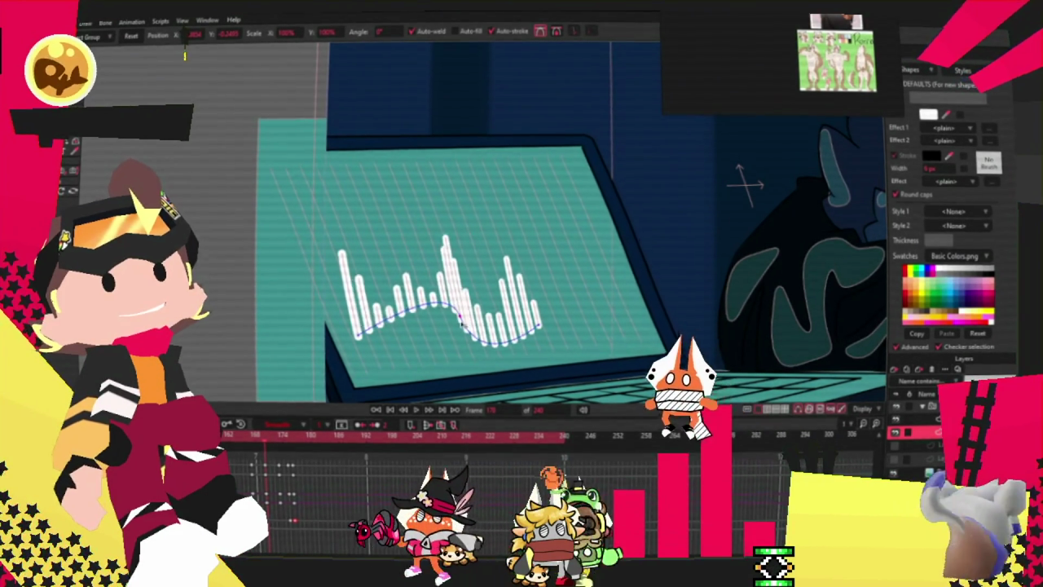
click(242, 436)
mouse_move(242, 436)
mouse_down()
mouse_move(339, 436)
mouse_move(279, 436)
mouse_up()
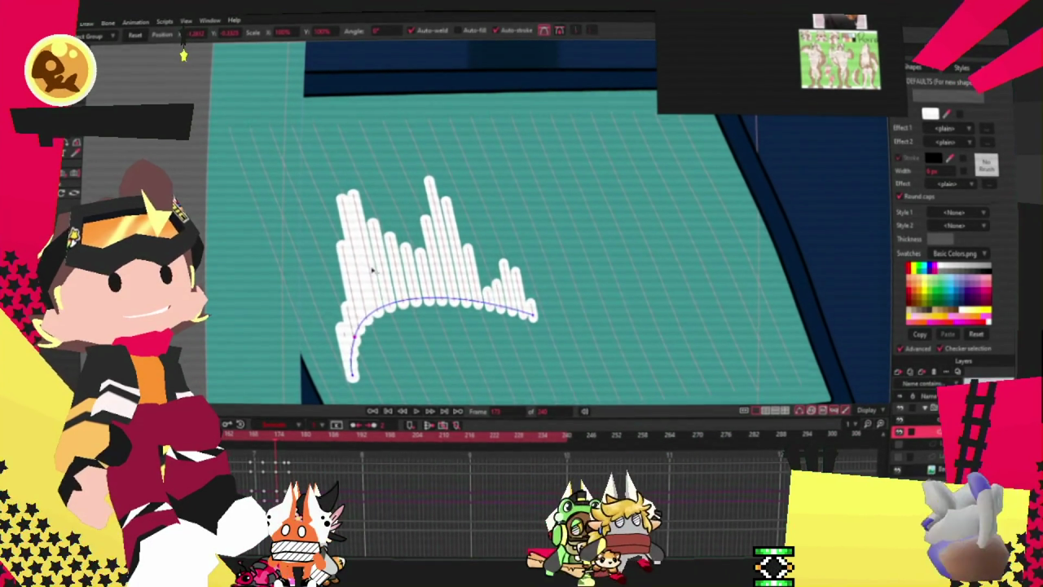
- Scrub through the waveform animation and step back to frame 170
click(411, 414)
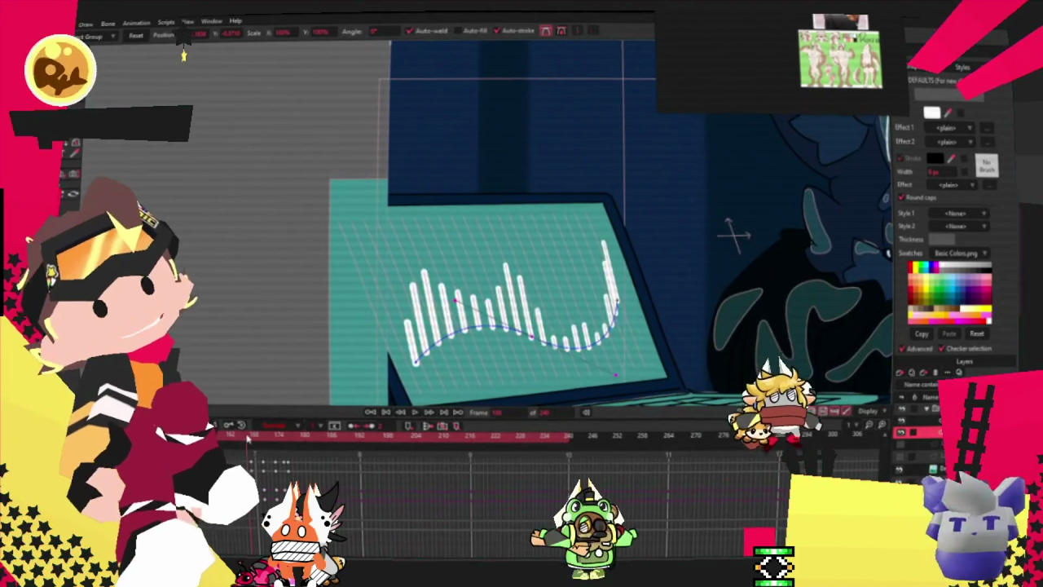
drag(247, 438, 263, 438)
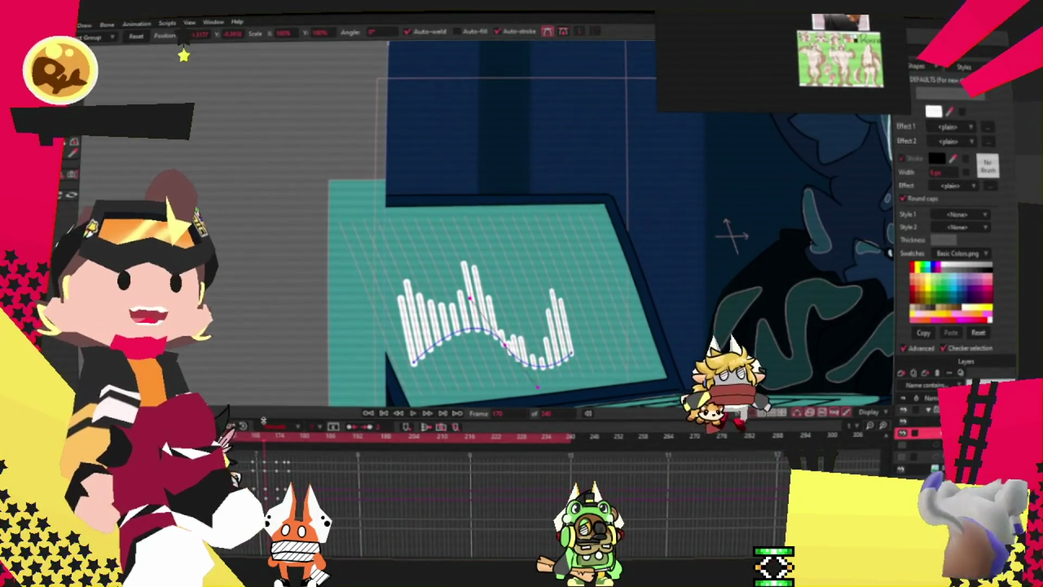
key(Left)
key(Left)
key(Left)
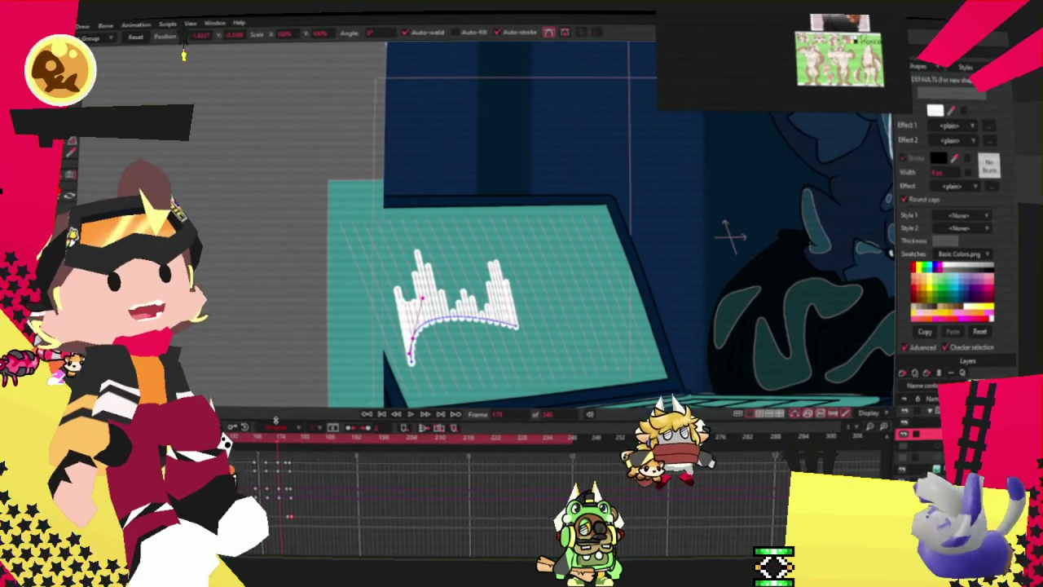
key(Left)
key(Left)
key(Left)
key(Left)
key(Left)
key(Left)
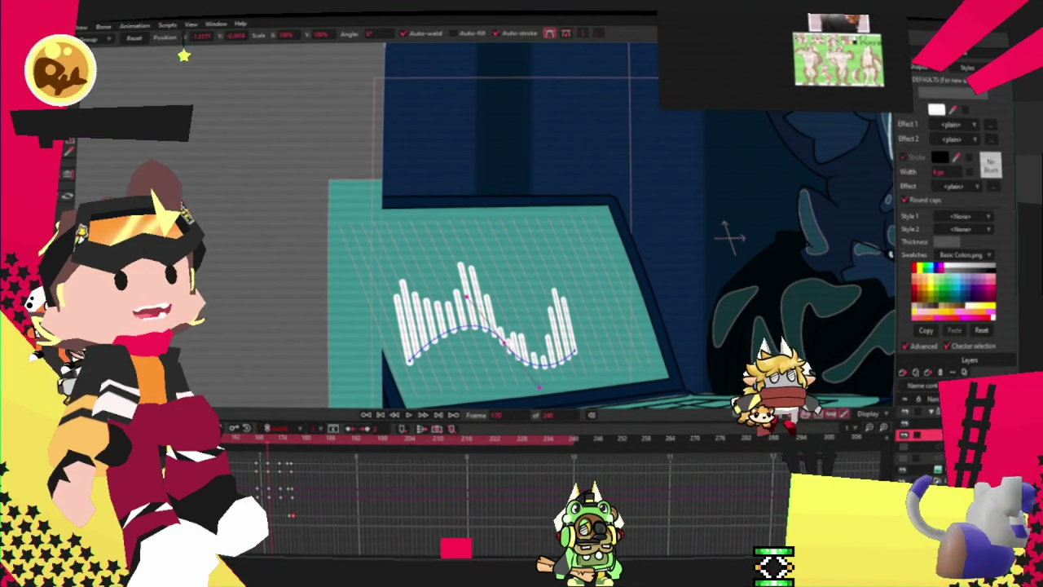
- At frame 175, pull a curve point to fix the distorted bars, then play the animation
scroll(482, 375, up, 1)
scroll(482, 375, up, 1)
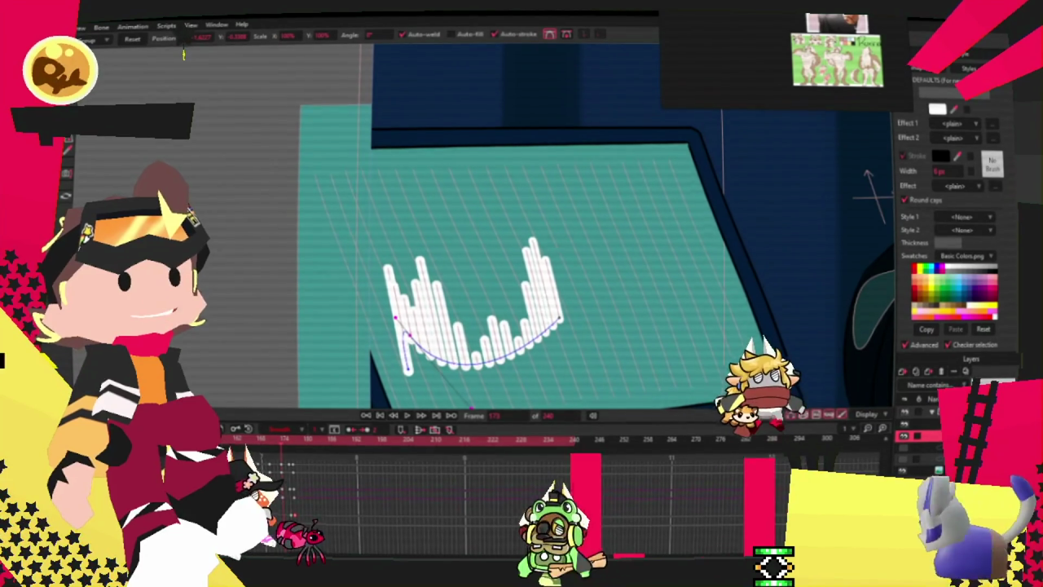
key(Right)
key(Right)
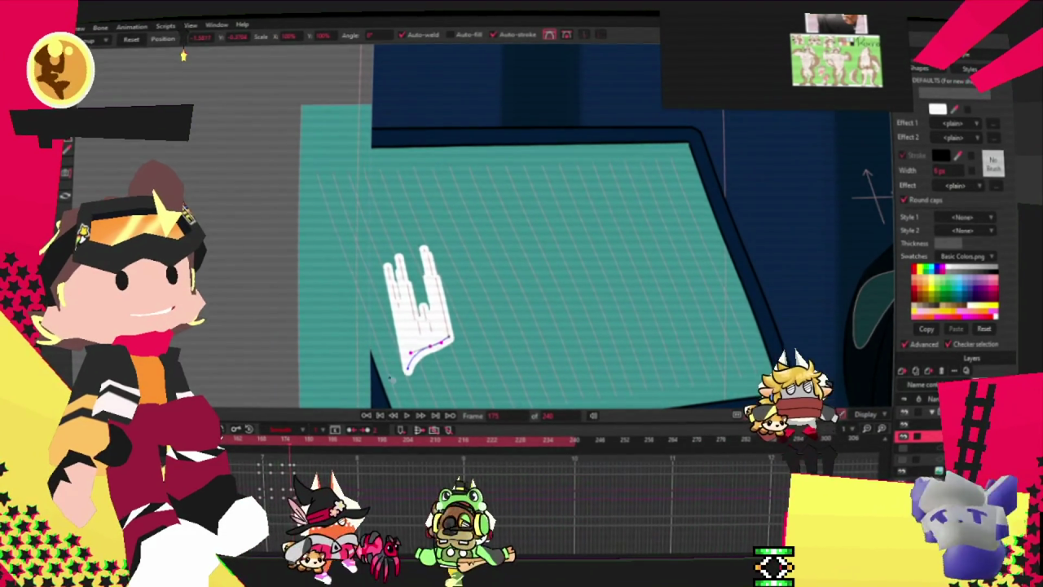
scroll(451, 362, up, 1)
drag(450, 362, 424, 308)
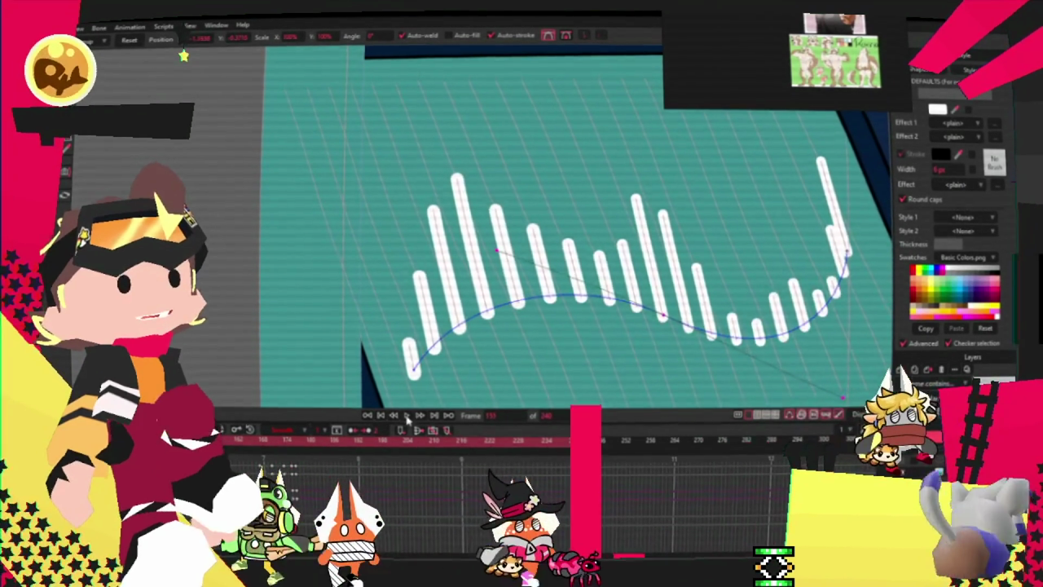
key(Right)
click(461, 440)
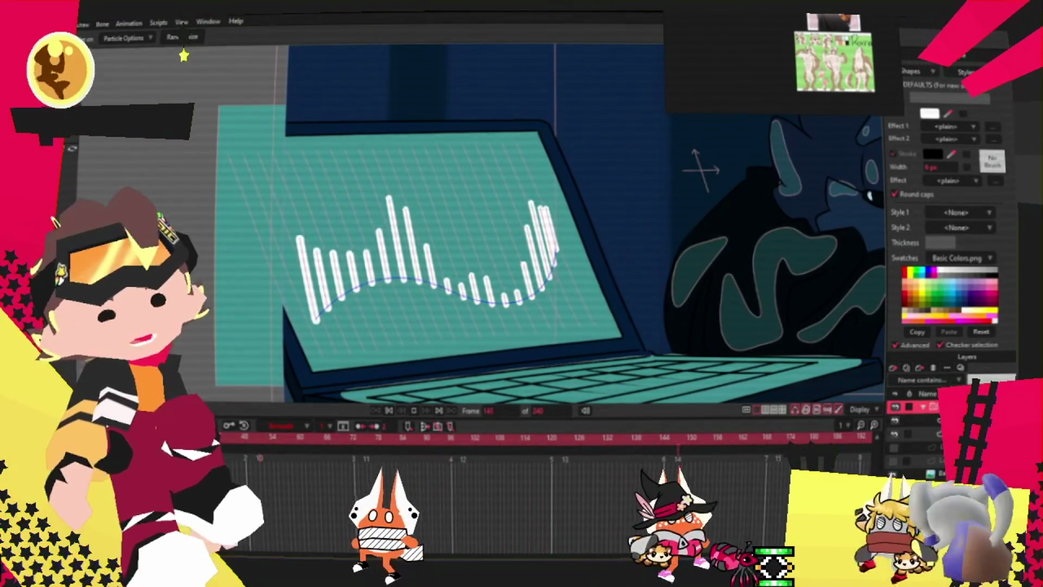
- Restart playback from the first frame and scrub to around frame 175
key(space)
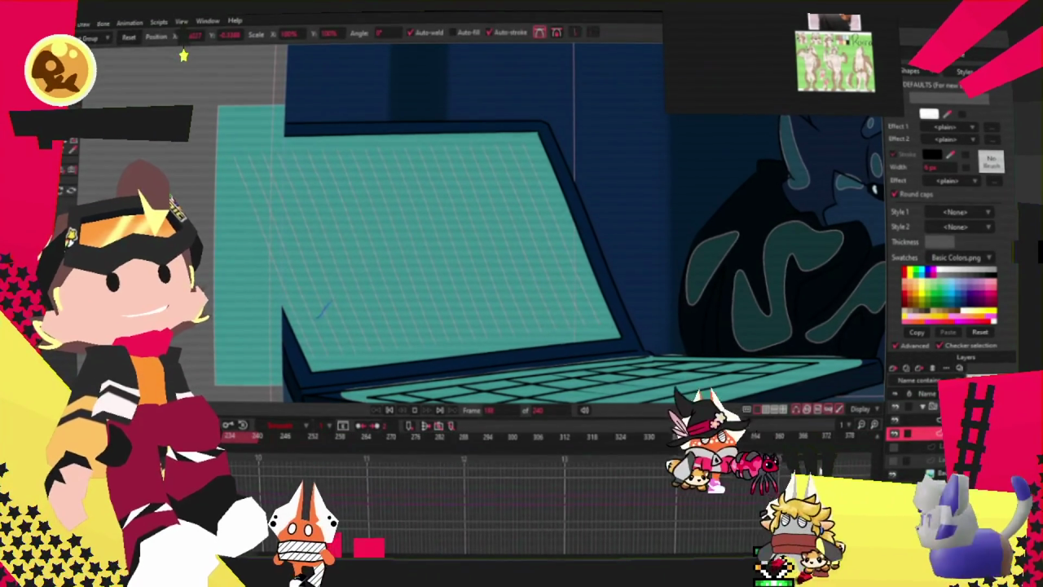
key(End)
key(Home)
key(space)
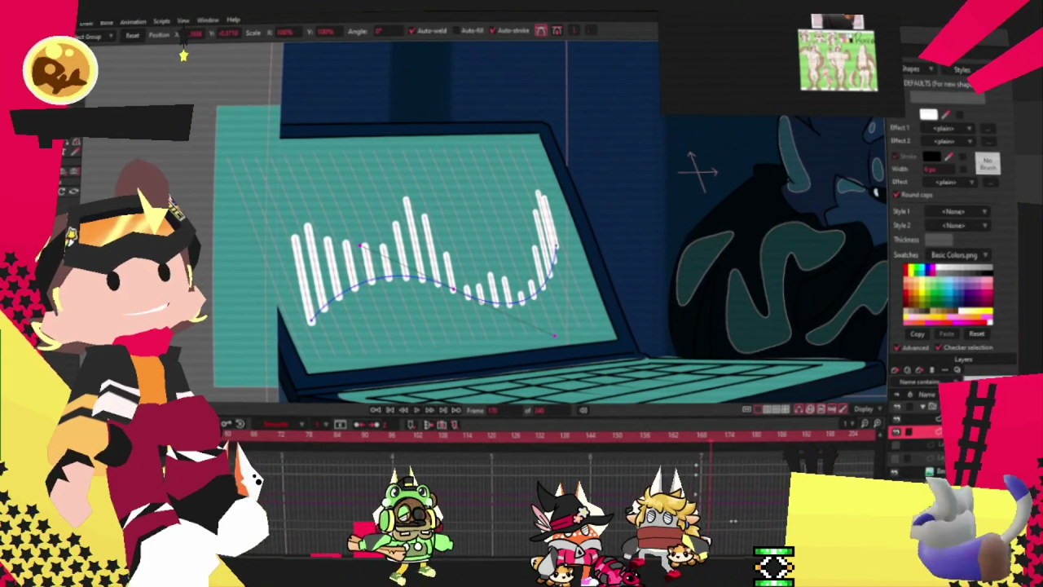
drag(720, 440, 731, 438)
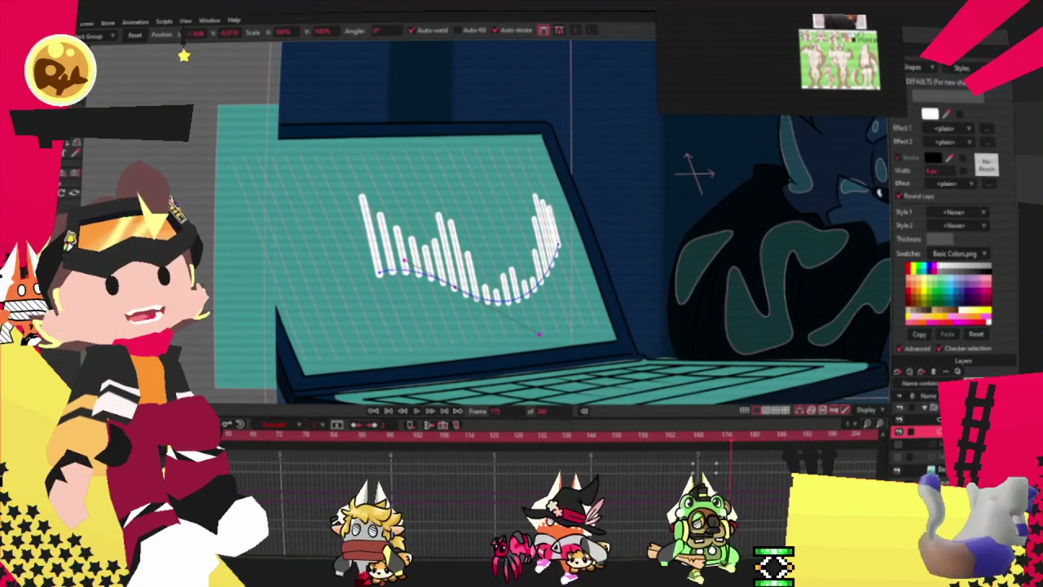
drag(731, 437, 740, 441)
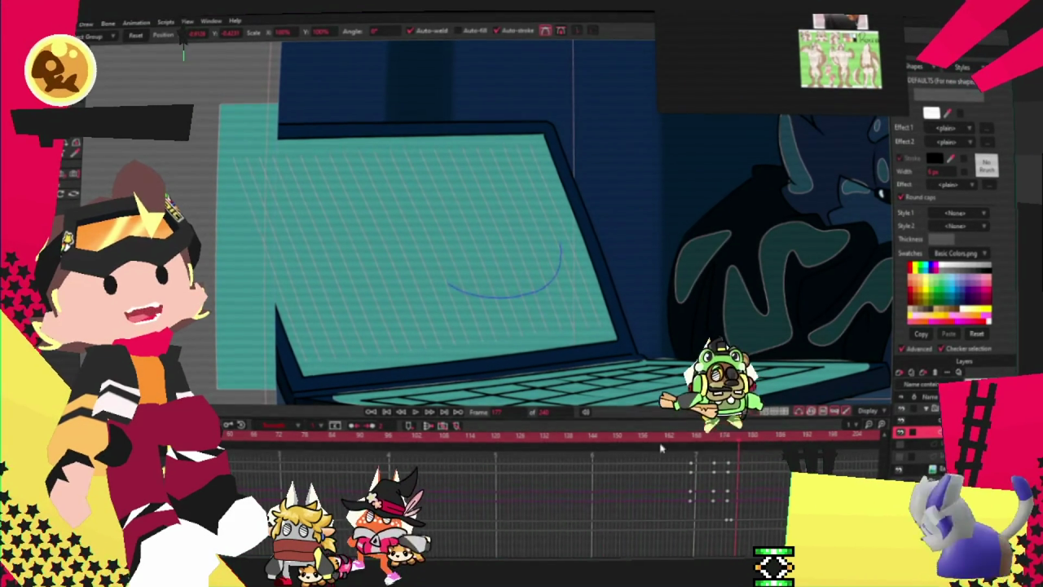
- Marquee-select the keyframes near frame 175 and play from an earlier frame
mouse_move(750, 452)
mouse_down()
mouse_move(687, 502)
mouse_move(682, 481)
mouse_up()
click(630, 437)
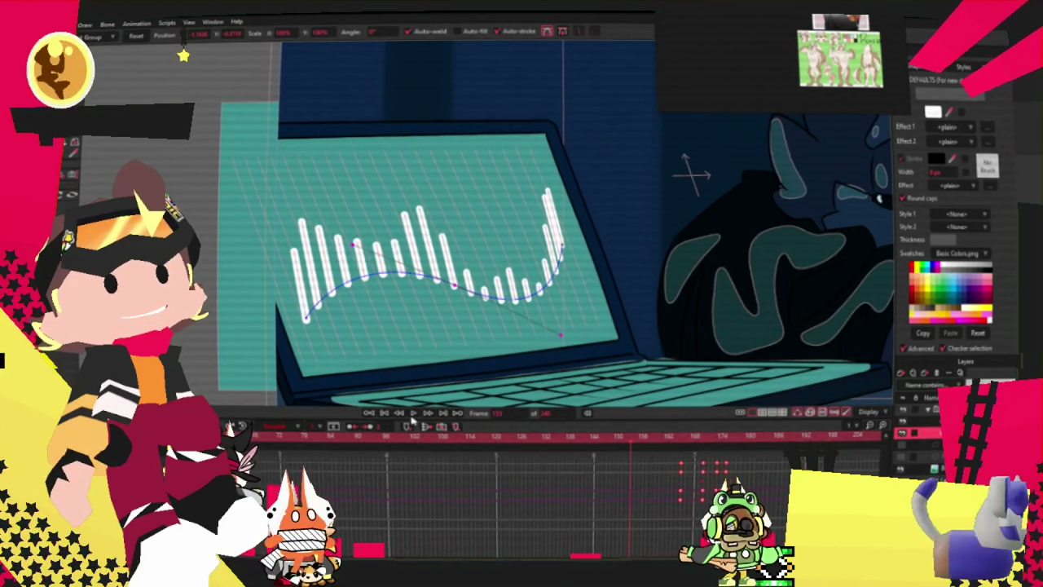
click(413, 413)
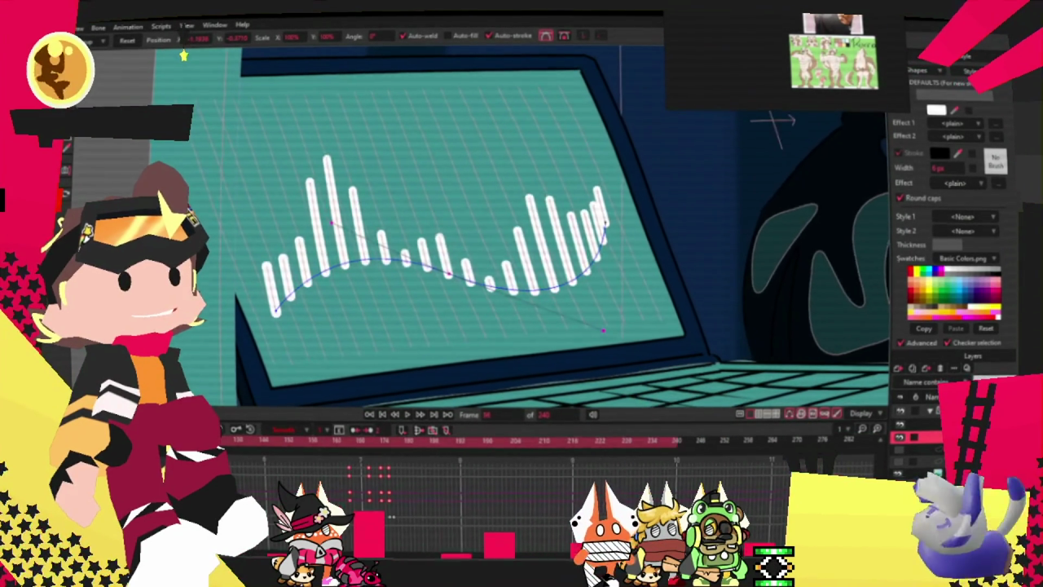
- Rewind to frame 0, select the laptop screen layer with Transform Layer (m), and zoom out
key(space)
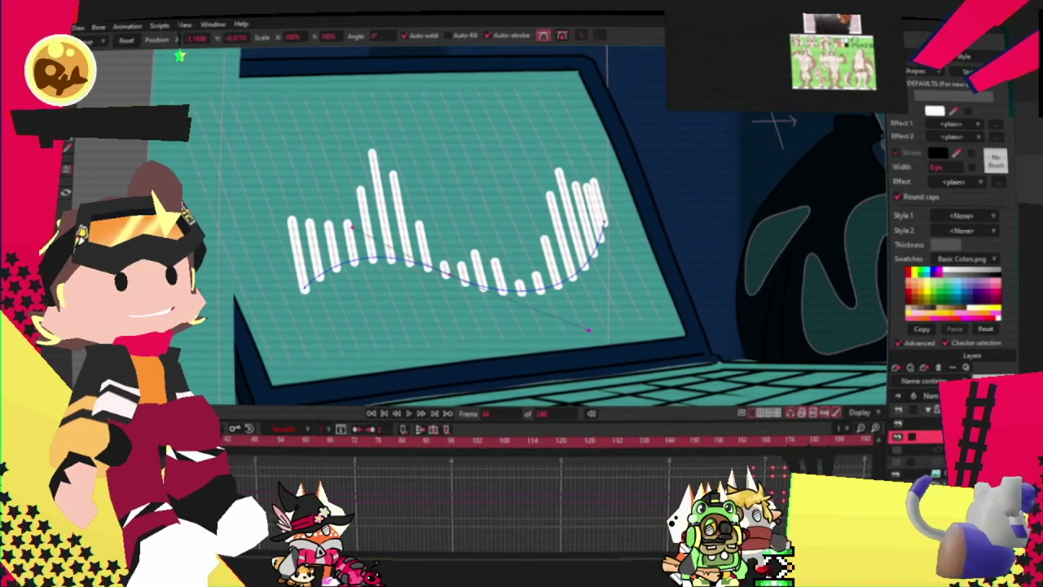
key(space)
key(space)
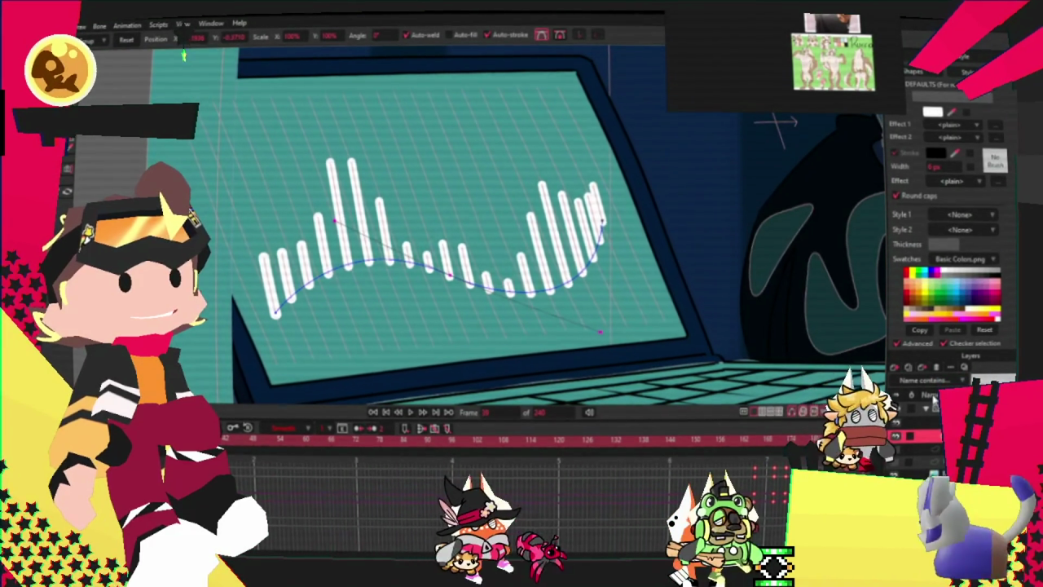
click(934, 400)
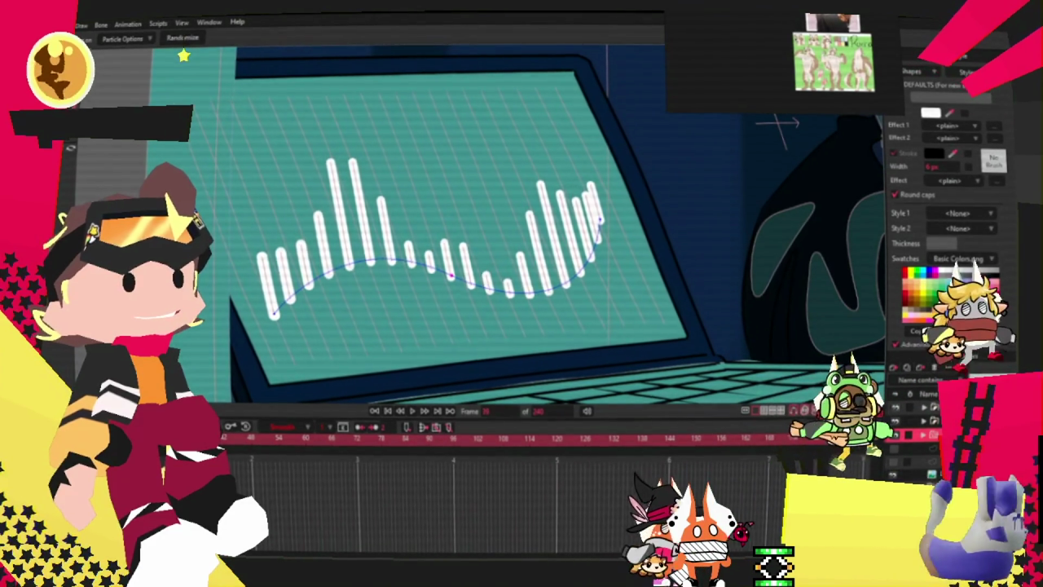
key(m)
scroll(488, 237, down, 3)
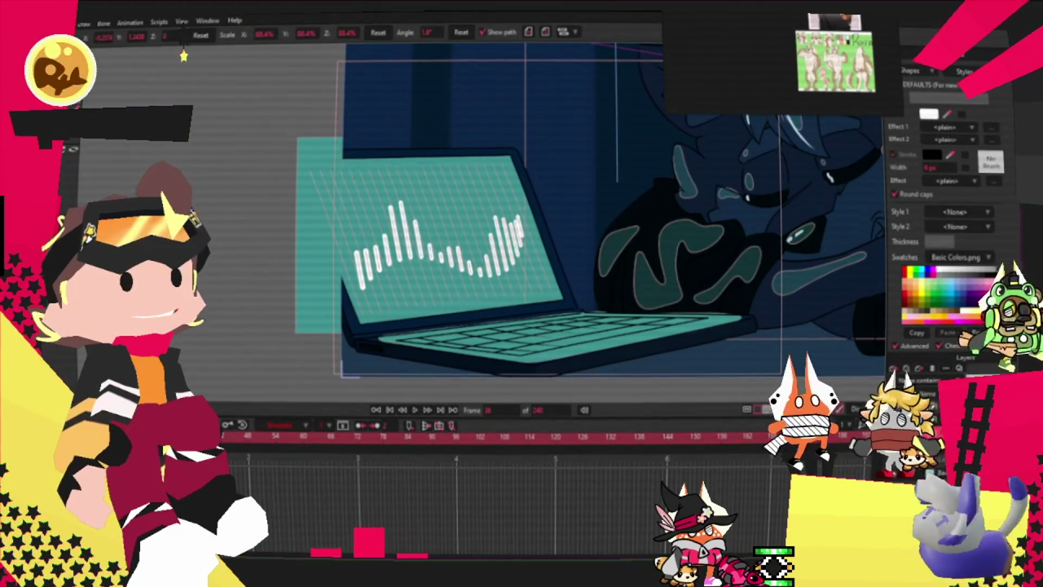
- Rewind to frame 1 and play the laptop screen waveform animation
key(space)
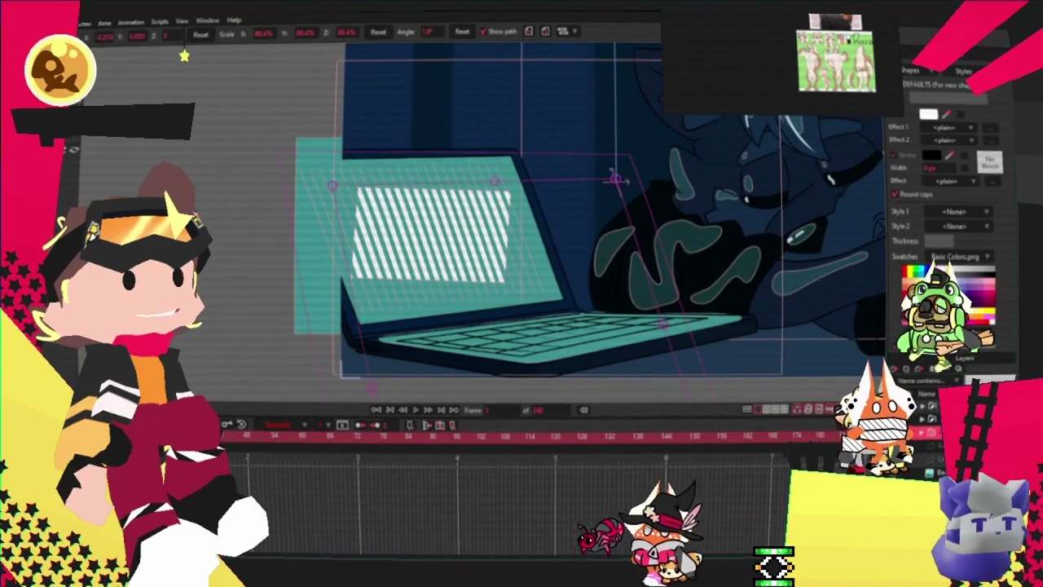
click(417, 409)
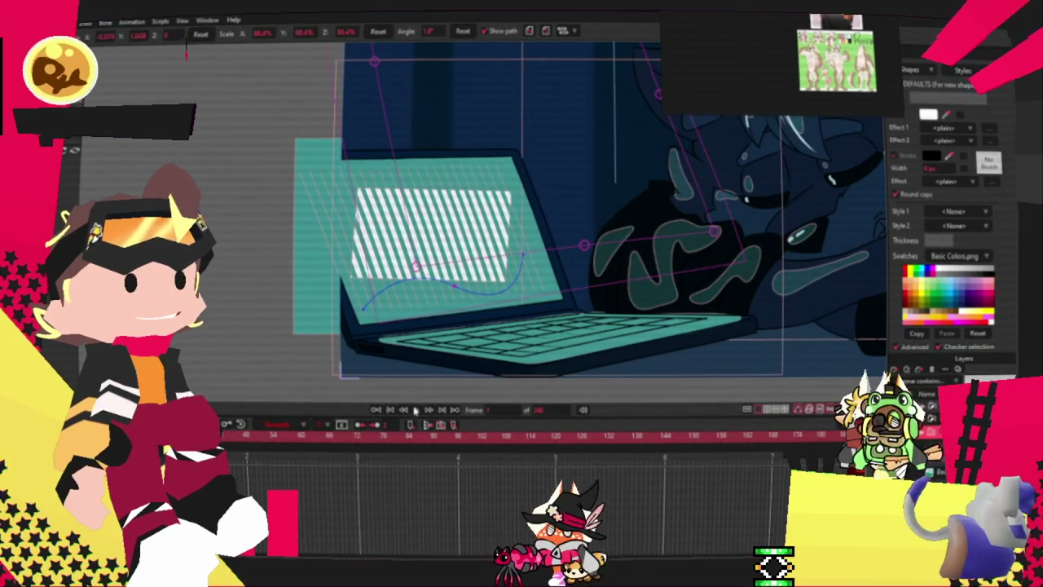